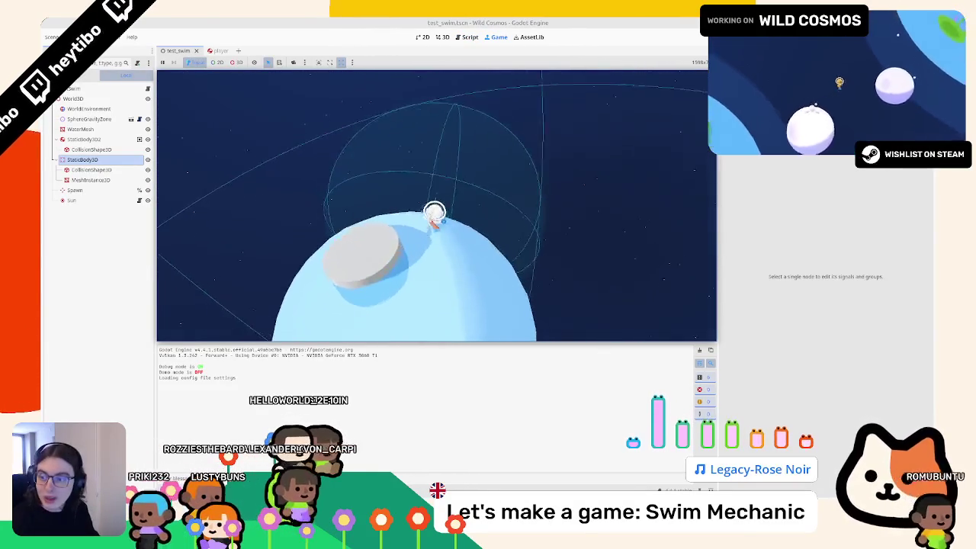
# Turn off Debug > Visible Collision Shapes and relaunch the test swim scene with F6
pyautogui.press('Escape')
pyautogui.click(93, 37)
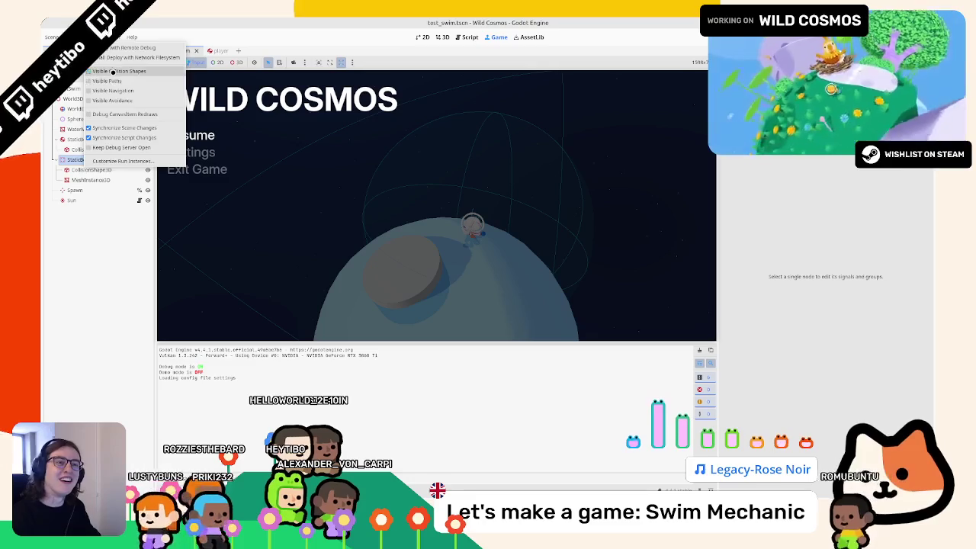
pyautogui.click(113, 70)
pyautogui.press('Escape')
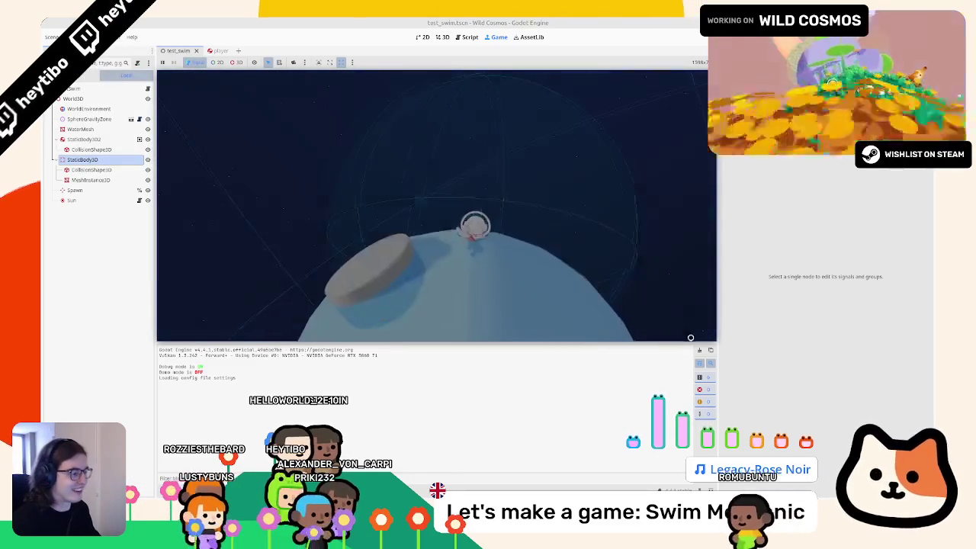
pyautogui.press('Escape')
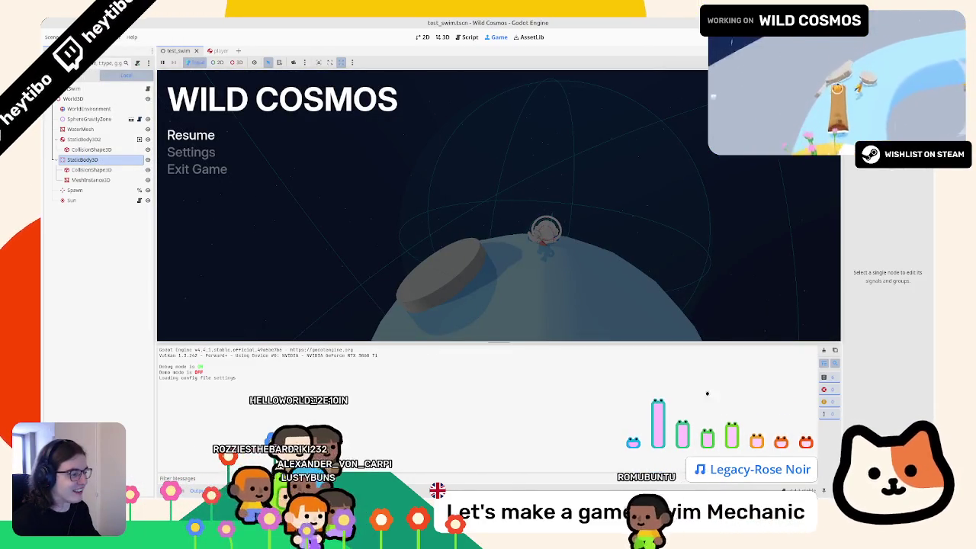
pyautogui.press('Escape')
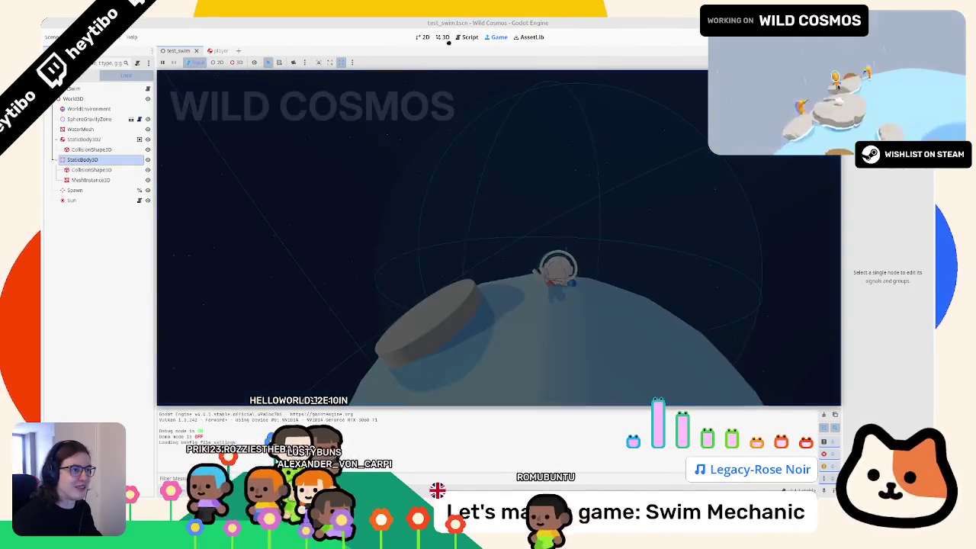
pyautogui.press('Escape')
pyautogui.press('F6')
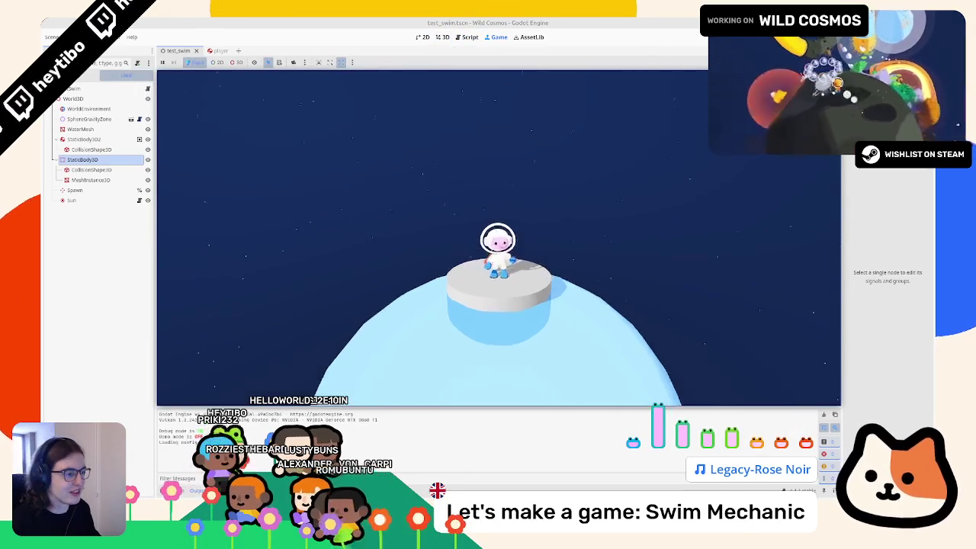
# Walk the astronaut on and off the platform across the planet, turning the camera with A/D
pyautogui.press('w')
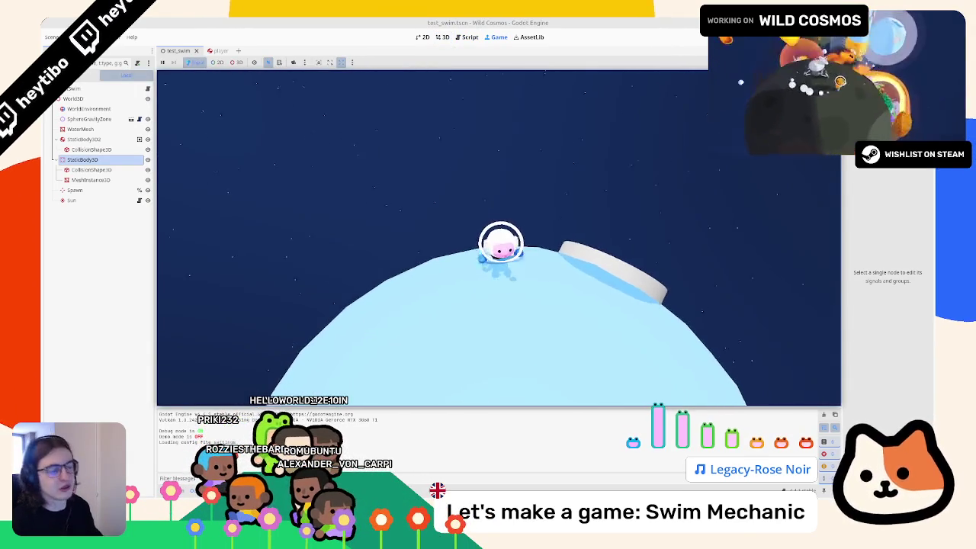
pyautogui.press('w')
pyautogui.press('d')
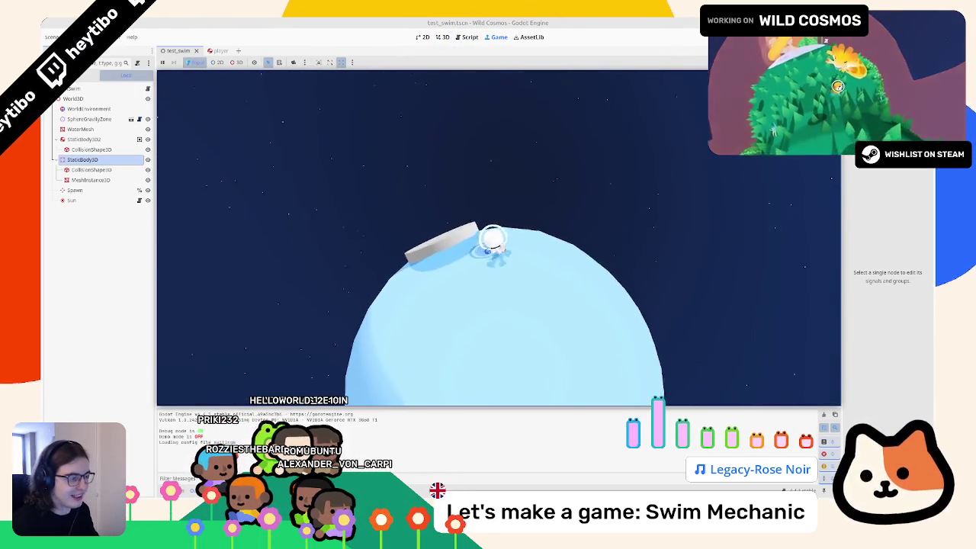
pyautogui.press('d')
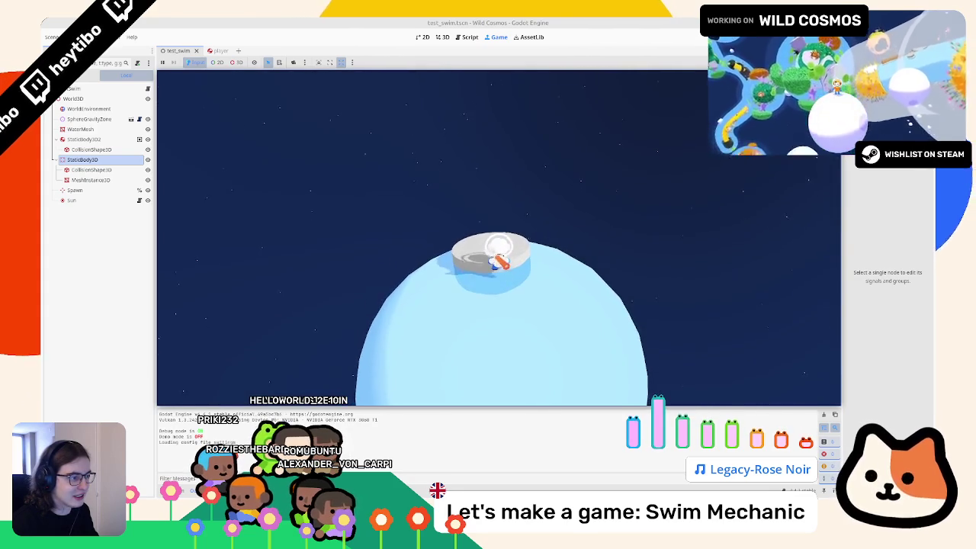
pyautogui.press('w')
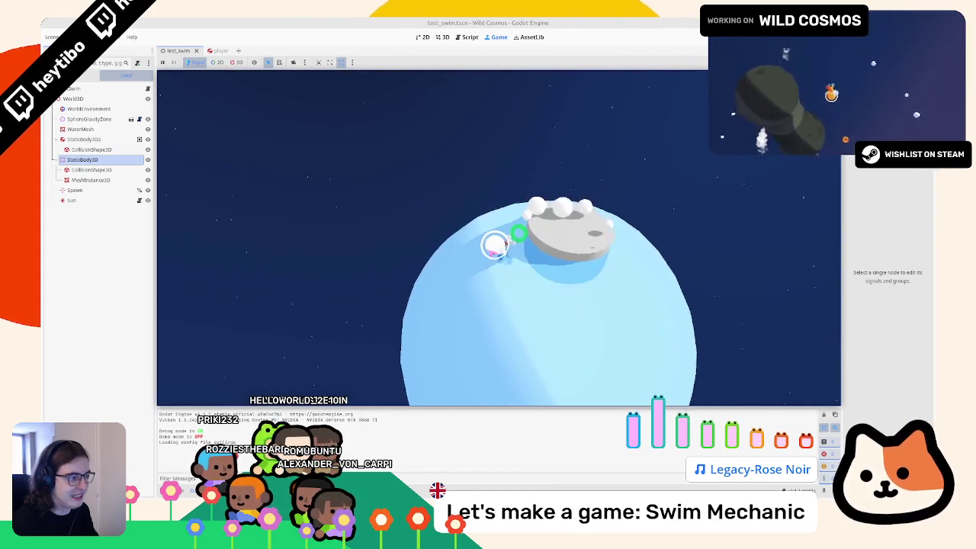
pyautogui.press('w')
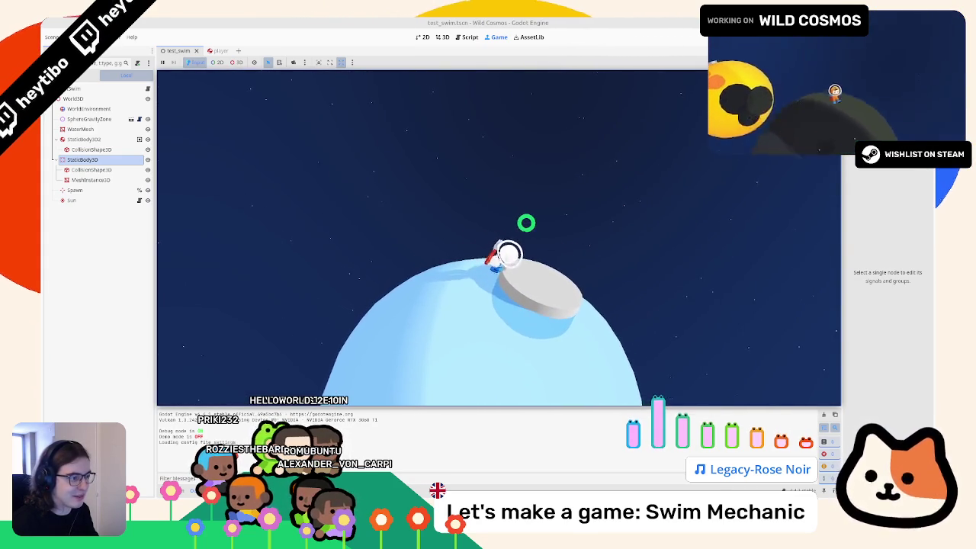
pyautogui.press('d')
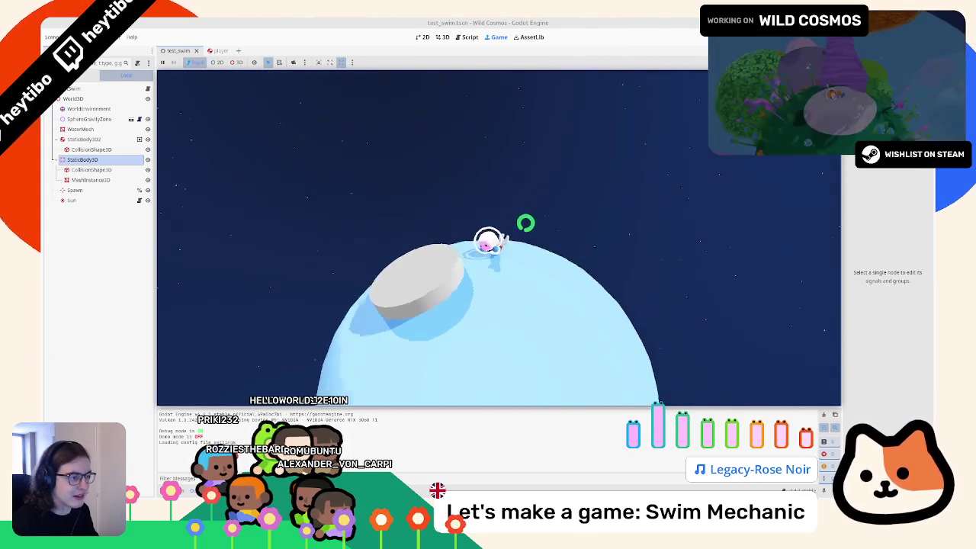
pyautogui.press('w')
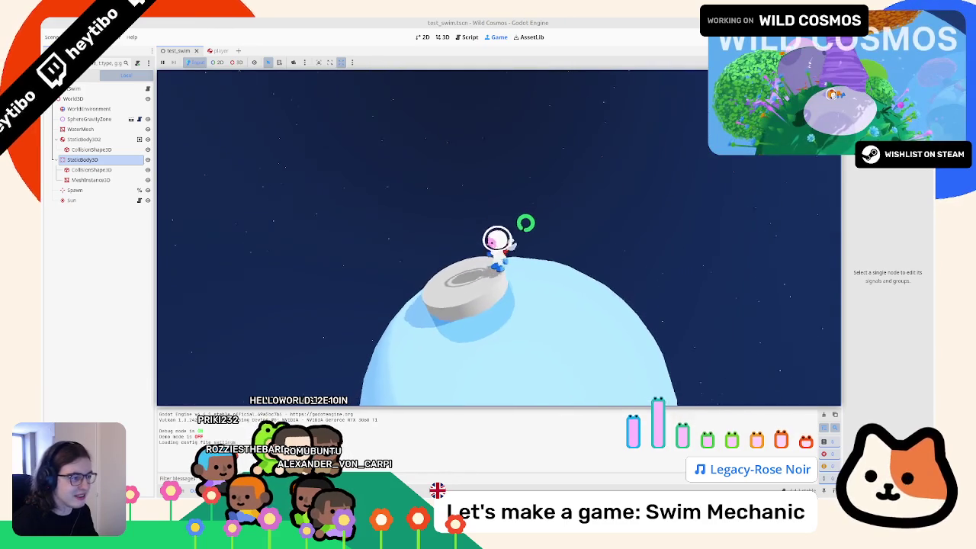
pyautogui.press('w')
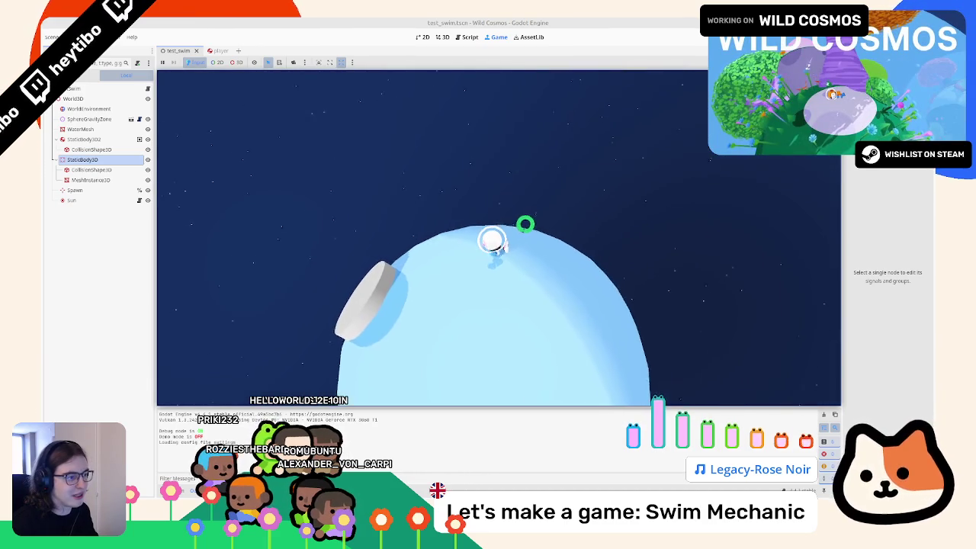
pyautogui.press('a')
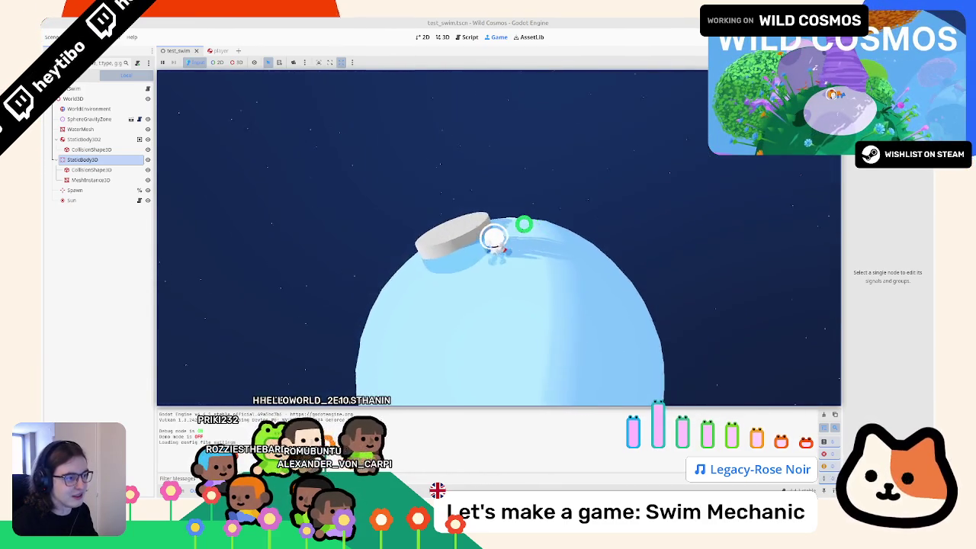
pyautogui.press('w')
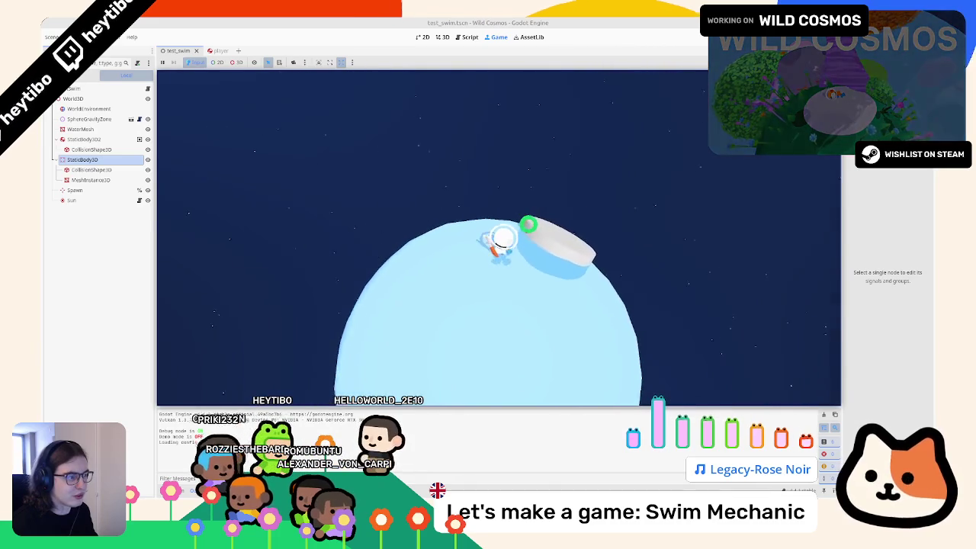
# Keep walking around the water planet, jump off the platform, then stop the game with F8
pyautogui.press('w')
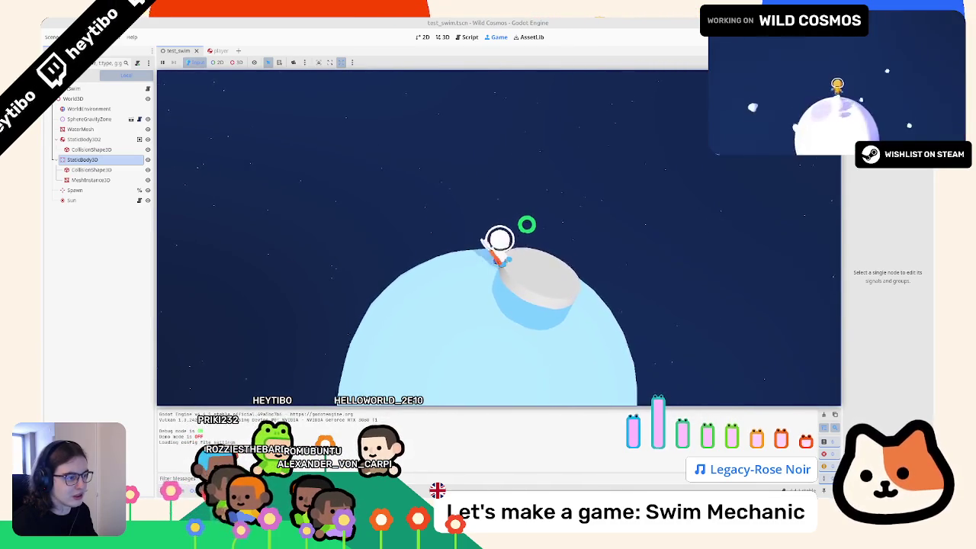
pyautogui.press('w')
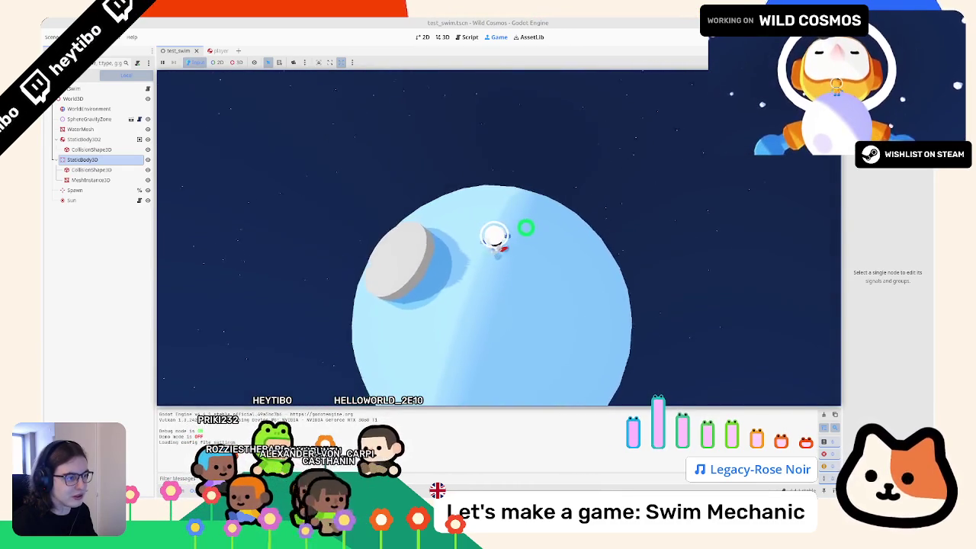
pyautogui.press('w')
pyautogui.press('w')
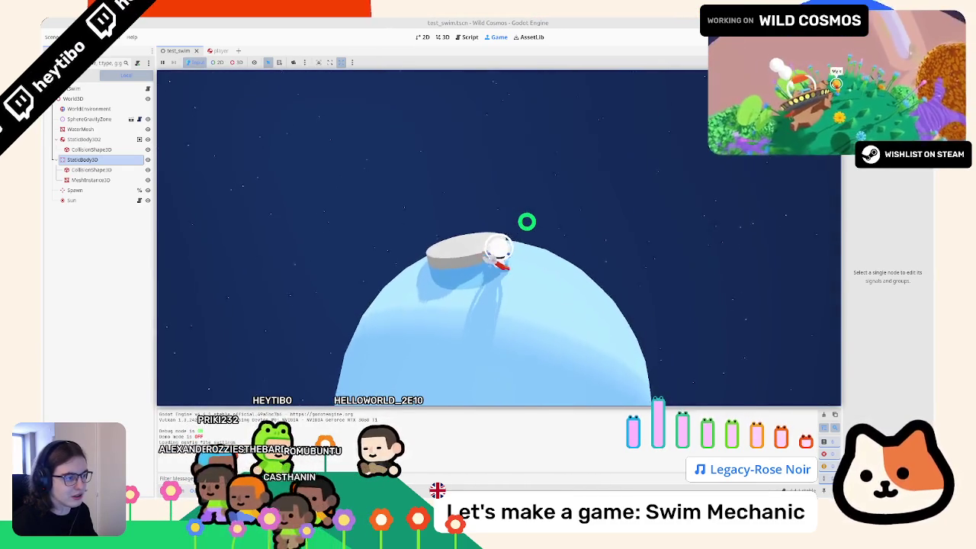
pyautogui.press('w')
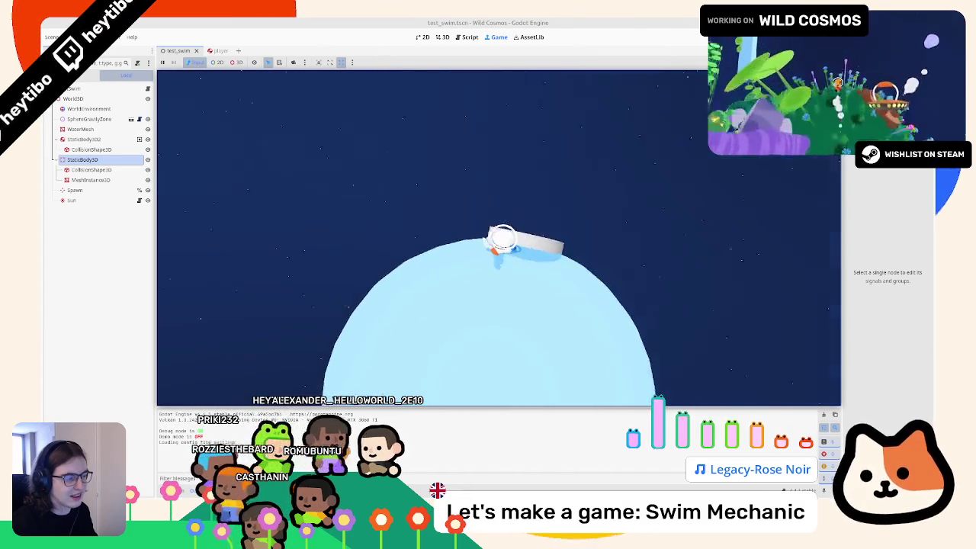
pyautogui.press('w')
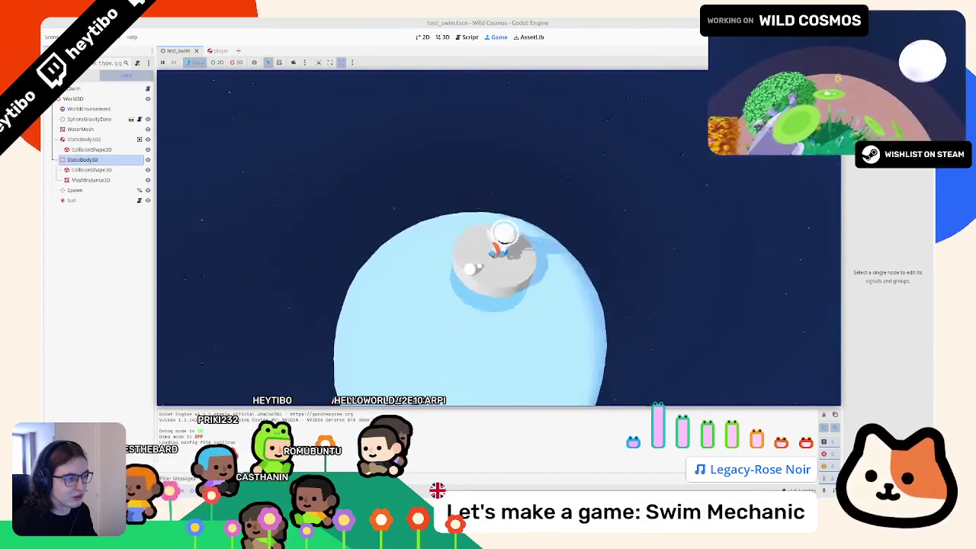
pyautogui.press('w')
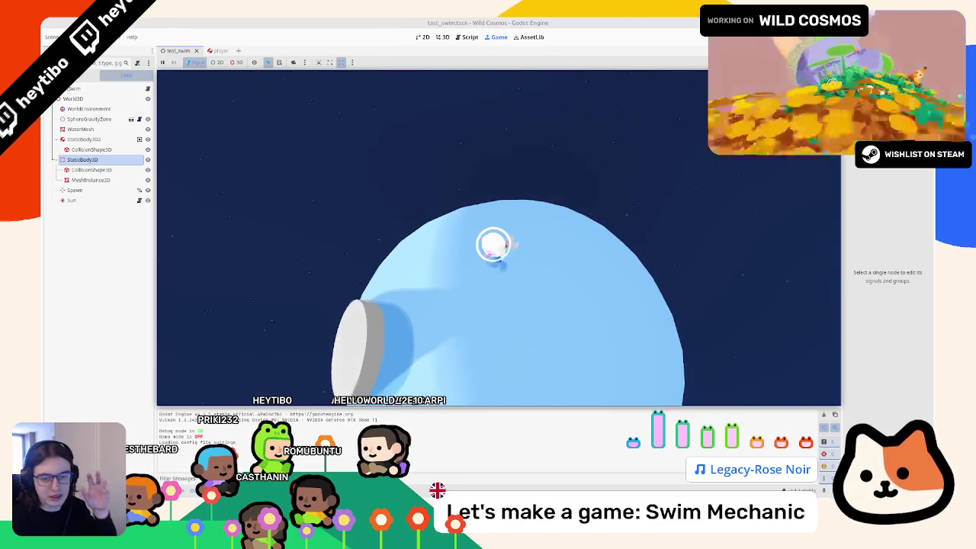
pyautogui.press('w')
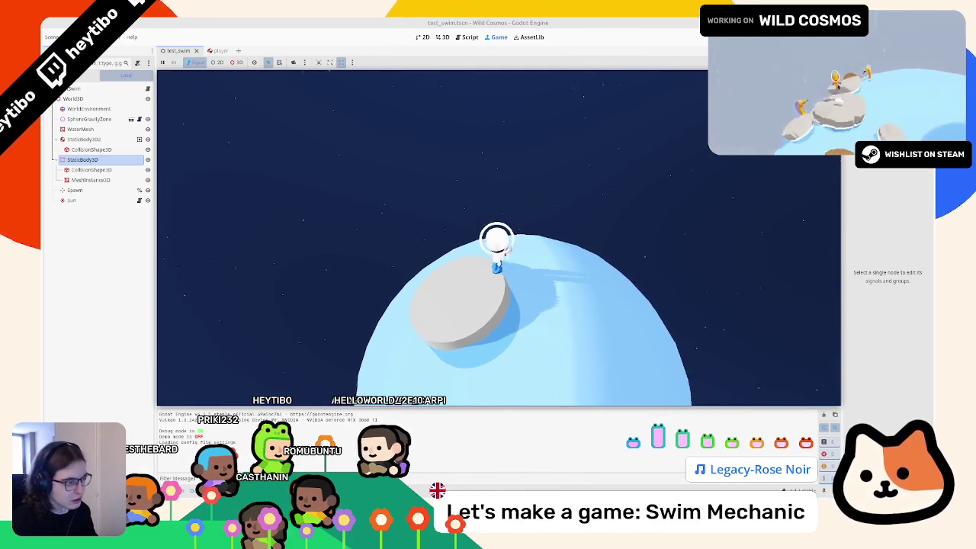
pyautogui.press('w')
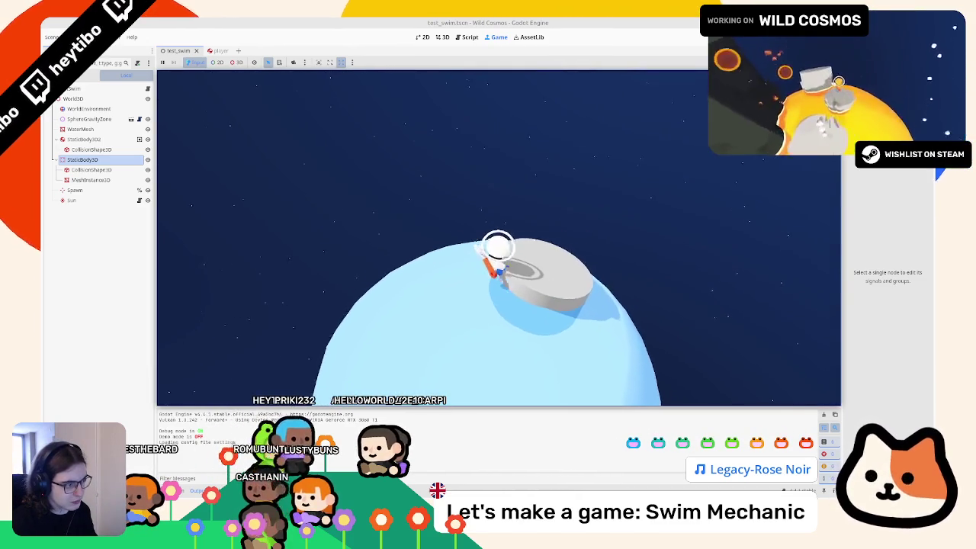
pyautogui.press('space')
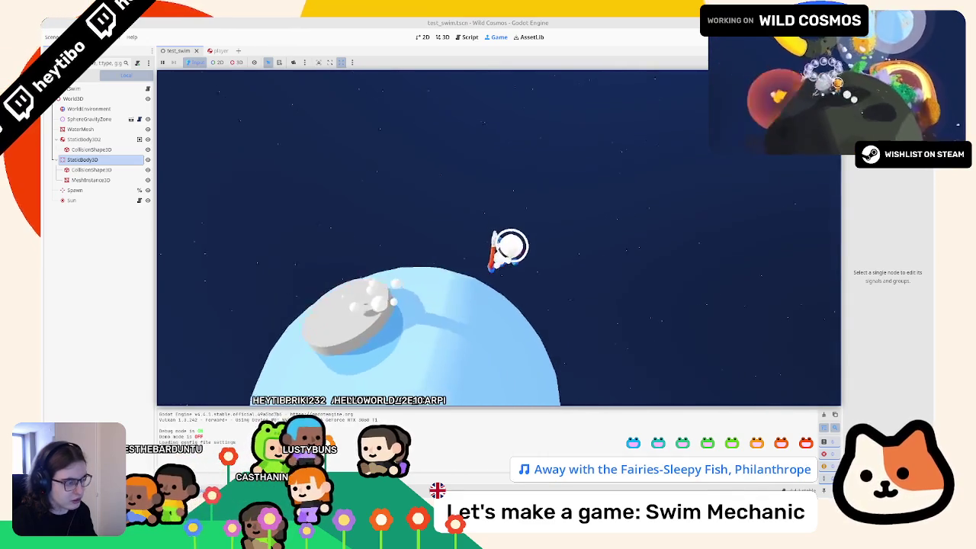
pyautogui.press('w')
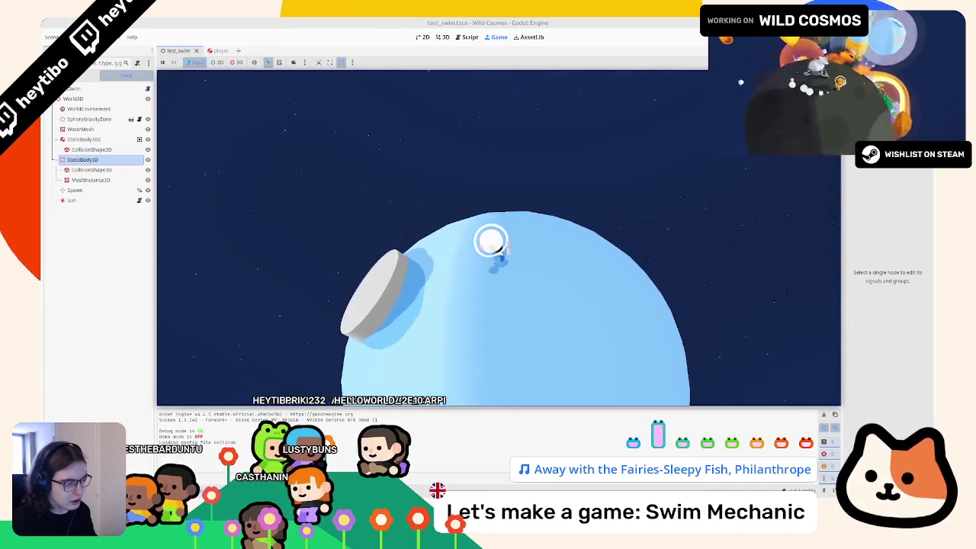
pyautogui.press('w')
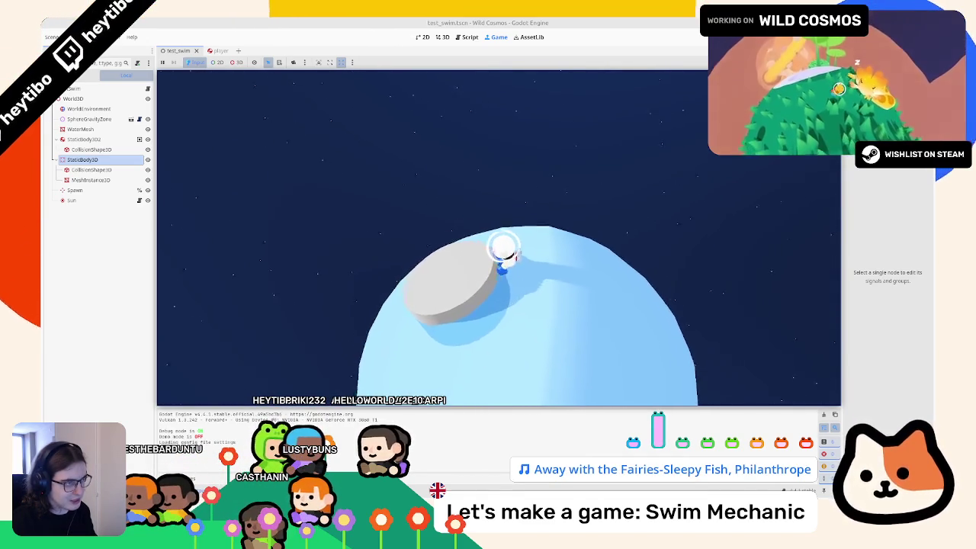
pyautogui.press('F8')
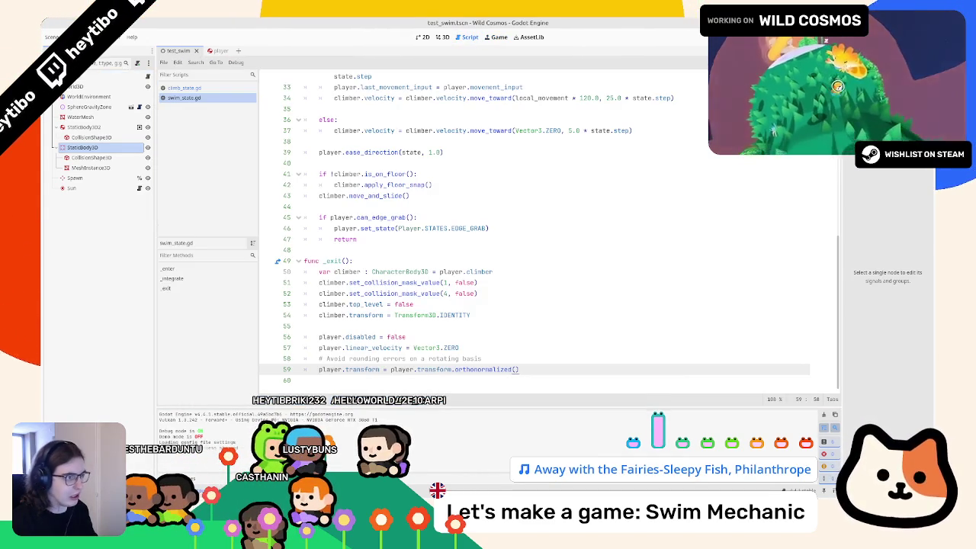
# Rewrite line 28 as 'var target_transform : Transform3D = ...' and add a blank line after it
pyautogui.scroll(6, 382, 200)
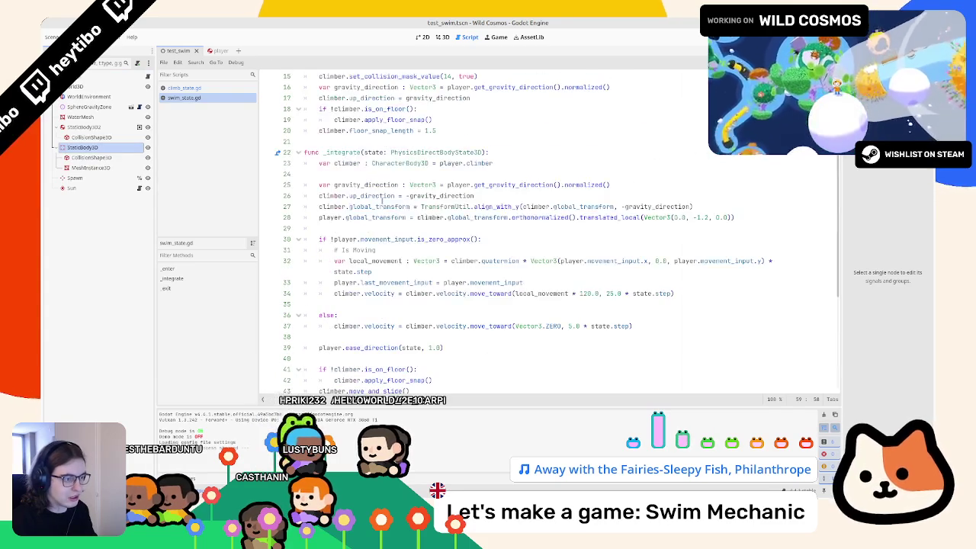
pyautogui.click(357, 217)
pyautogui.moveTo(357, 217); pyautogui.dragTo(321, 219)
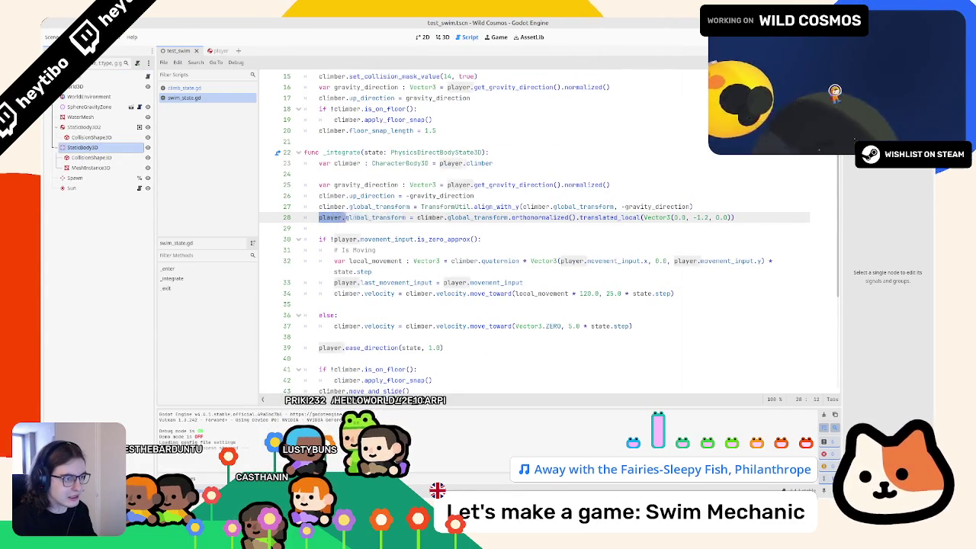
pyautogui.click(351, 227)
pyautogui.moveTo(418, 218)
pyautogui.mouseDown()
pyautogui.moveTo(735, 218)
pyautogui.moveTo(308, 217)
pyautogui.mouseUp()
pyautogui.write('var target_tran')
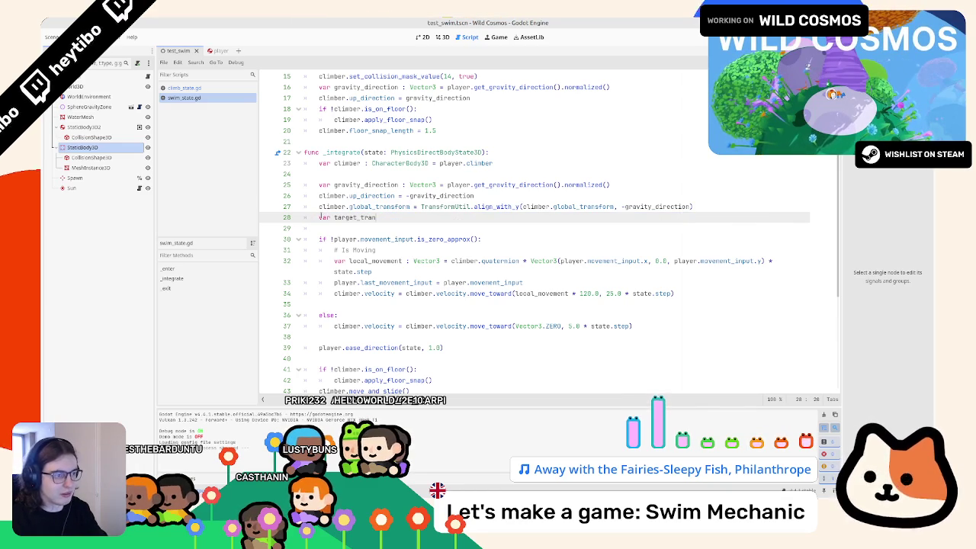
pyautogui.write('sform :tr')
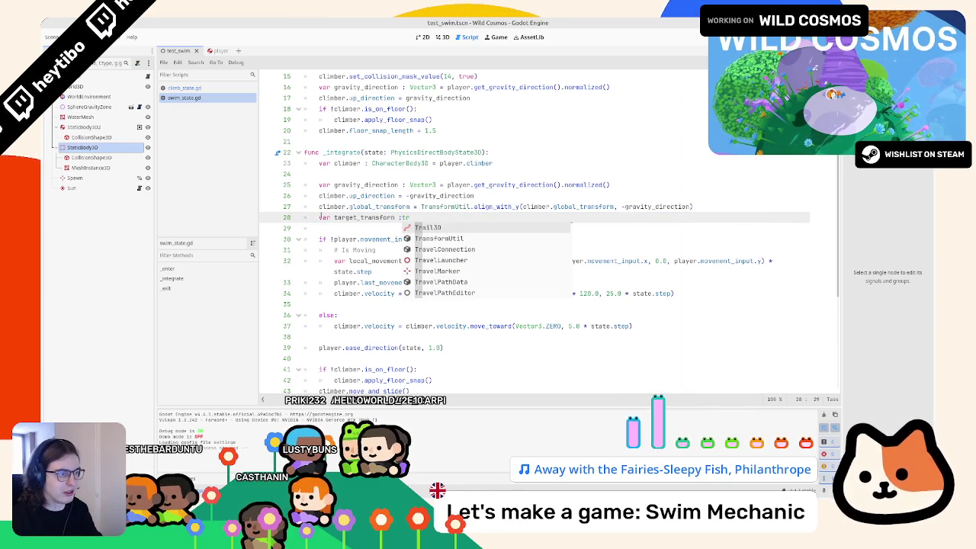
pyautogui.write('nsf')
pyautogui.press('Return')
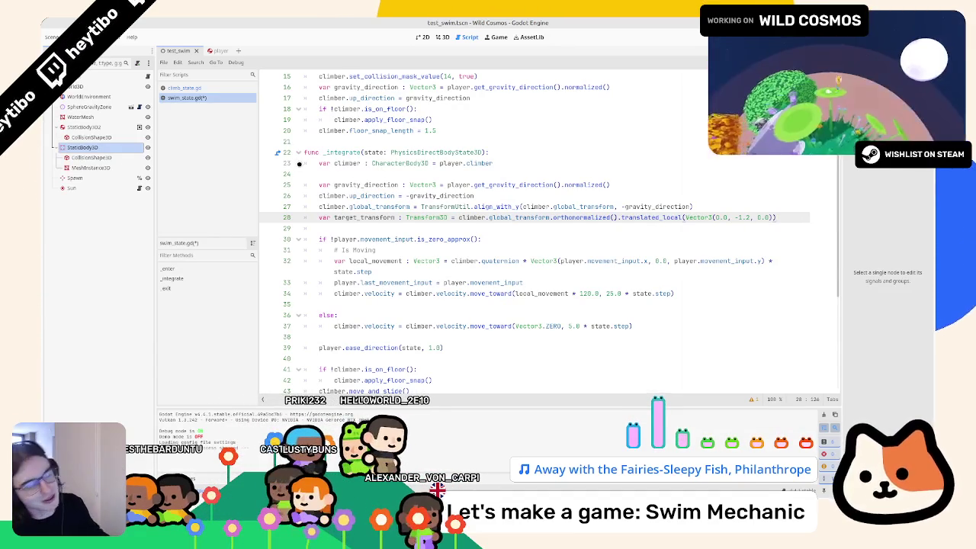
pyautogui.press('Return')
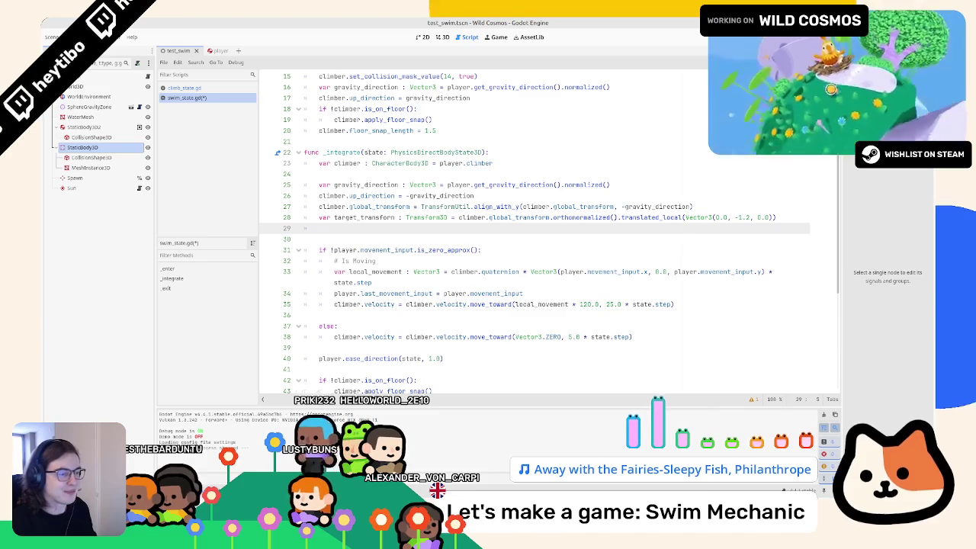
# Undo stray edits to restore the target_transform line, leaving an empty line 29
pyautogui.press('BackSpace')
pyautogui.hotkey('ctrl', 'z')
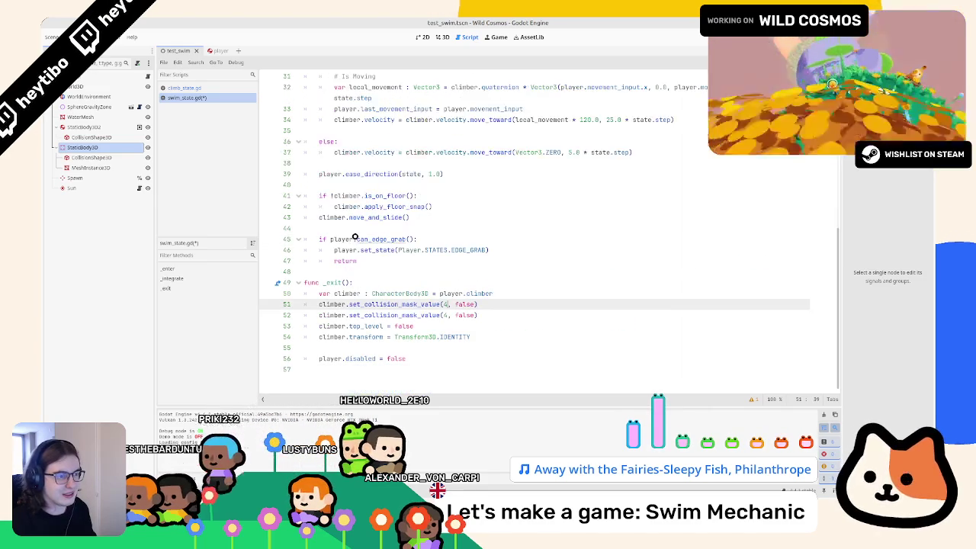
pyautogui.hotkey('ctrl', 'z')
pyautogui.hotkey('ctrl', 'z')
pyautogui.hotkey('ctrl', 'z')
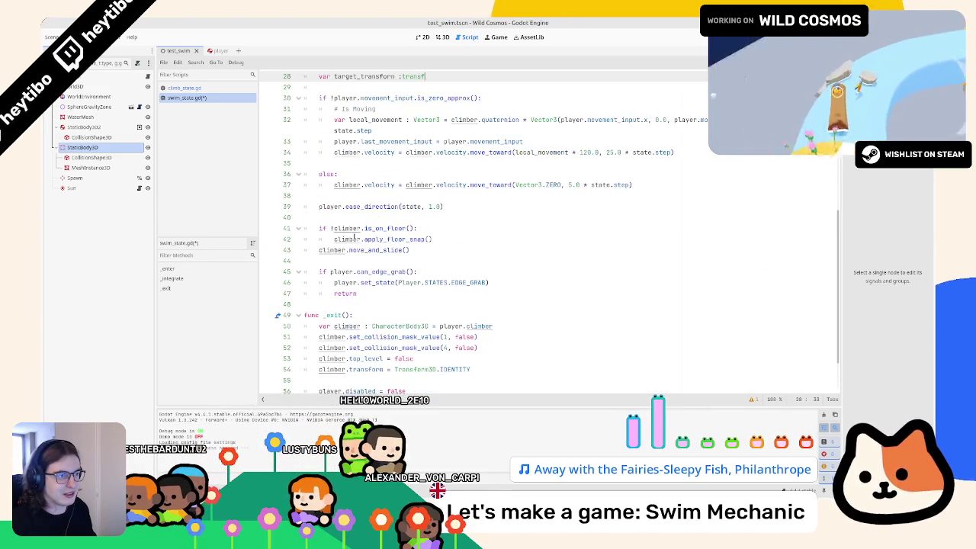
pyautogui.scroll(3, 353, 237)
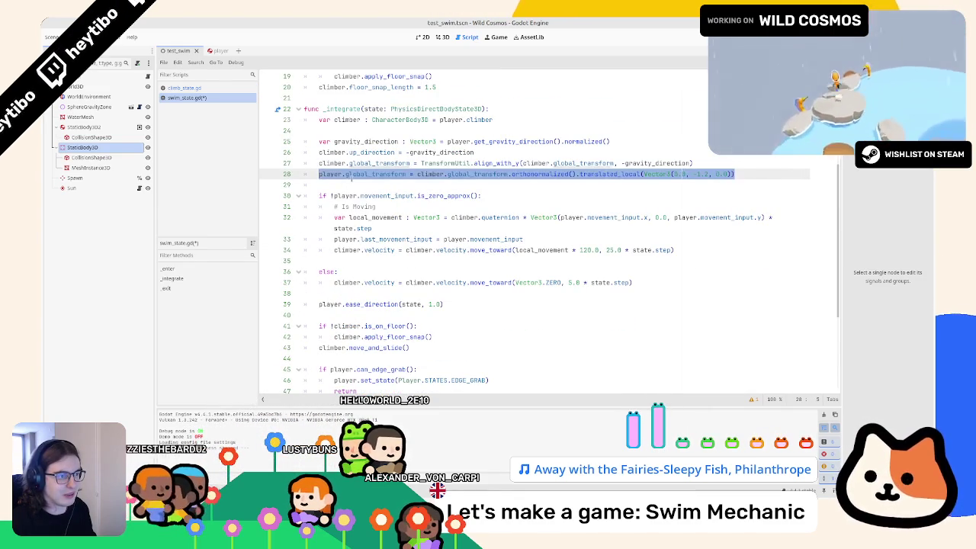
pyautogui.hotkey('ctrl', 'z')
pyautogui.hotkey('ctrl', 'z')
pyautogui.hotkey('ctrl', 'z')
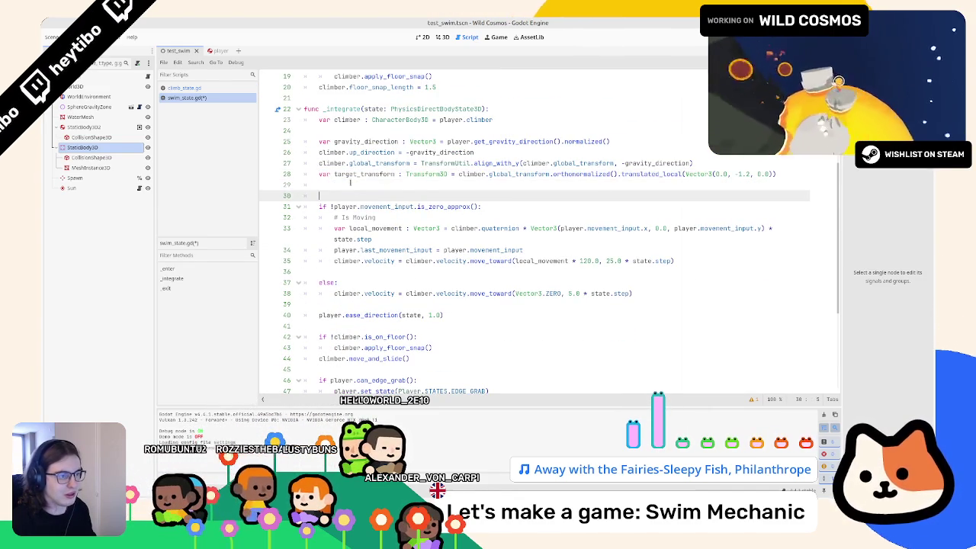
pyautogui.hotkey('ctrl', 'z')
pyautogui.hotkey('ctrl', 'z')
pyautogui.press('Return')
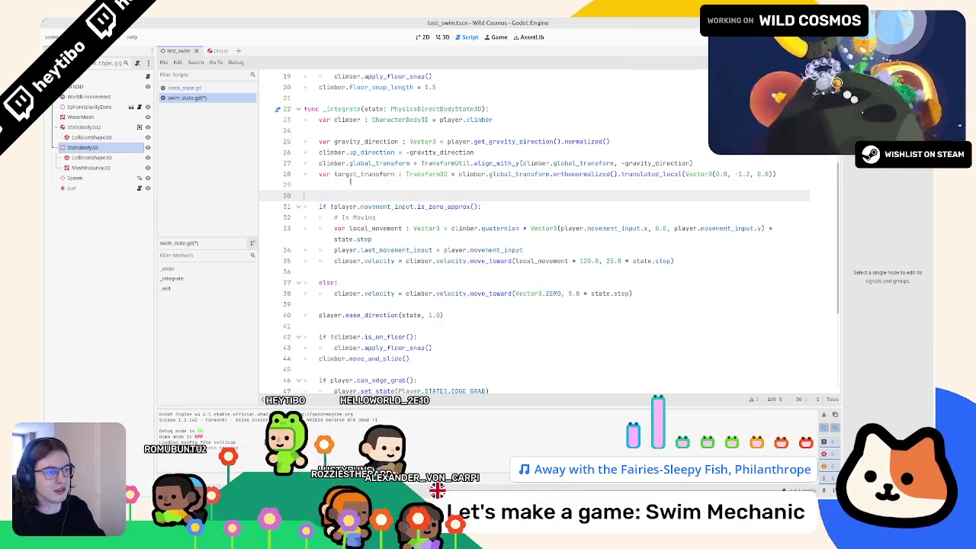
pyautogui.click(350, 181)
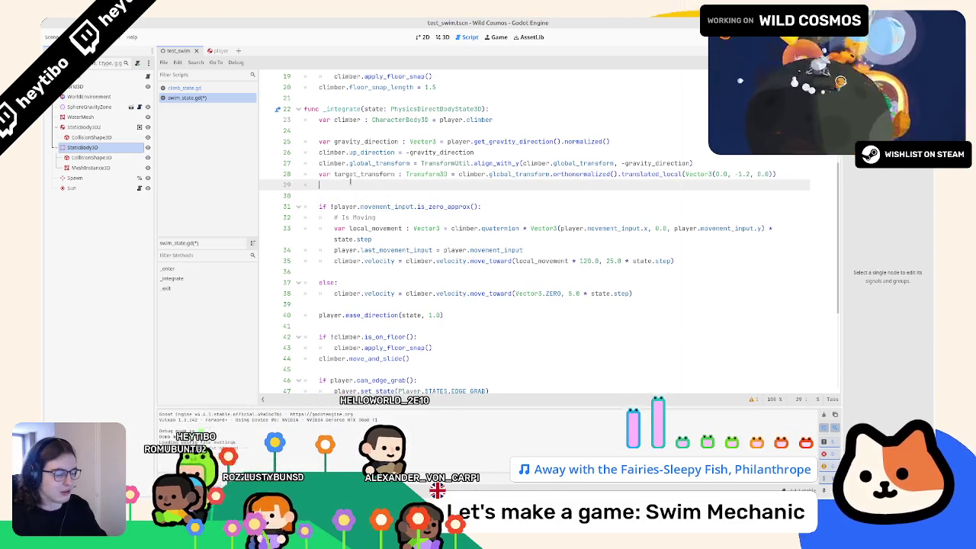
# Write 'player.global_transform = player.global_transform.interpolate_with(target_transform, 1.0 * state.step)' and run the scene
pyautogui.write('player.global')
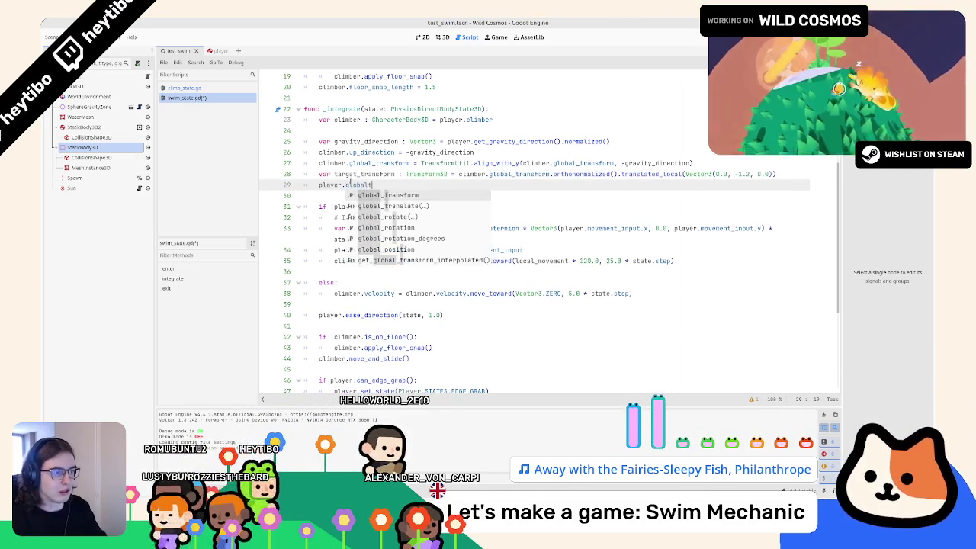
pyautogui.write('_transform =')
pyautogui.hotkey('ctrl', 'space')
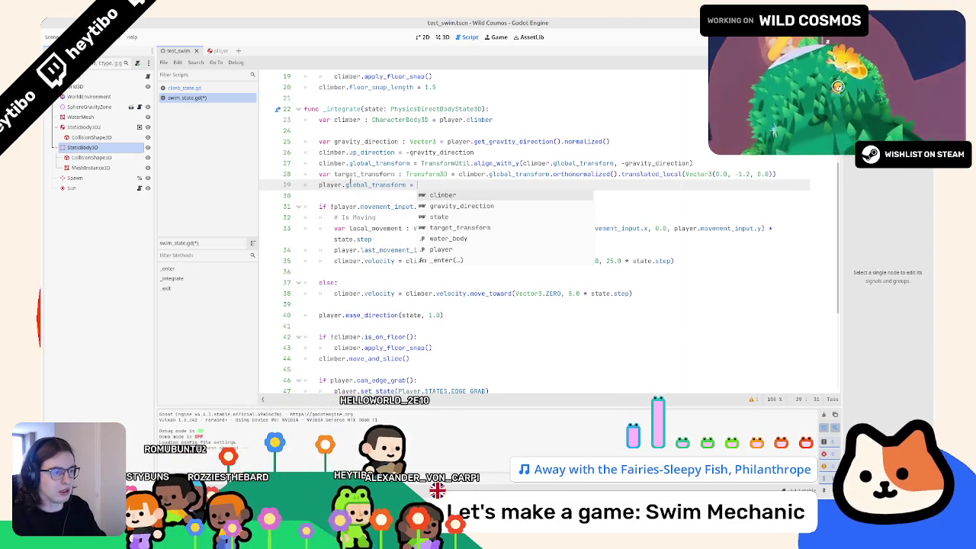
pyautogui.write('player')
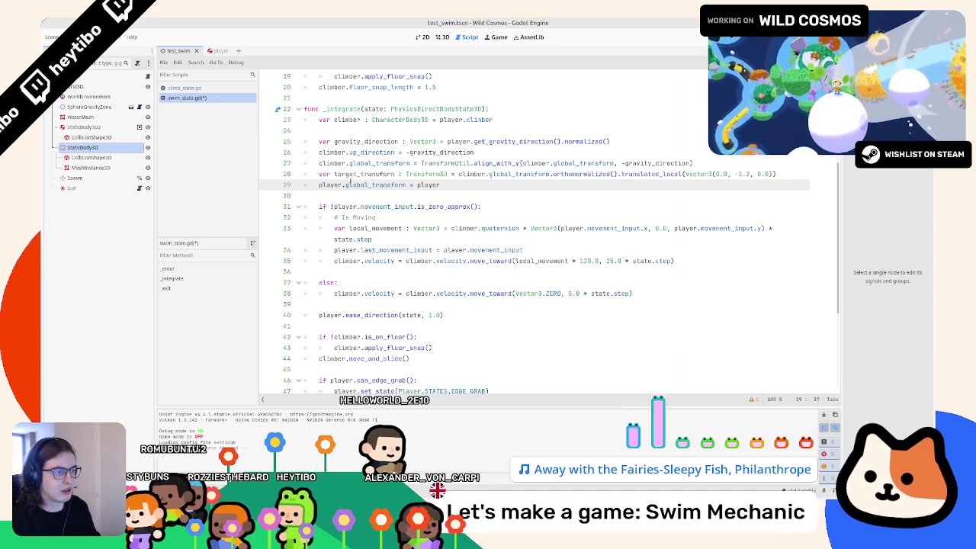
pyautogui.write('.global_basisbal_transform.')
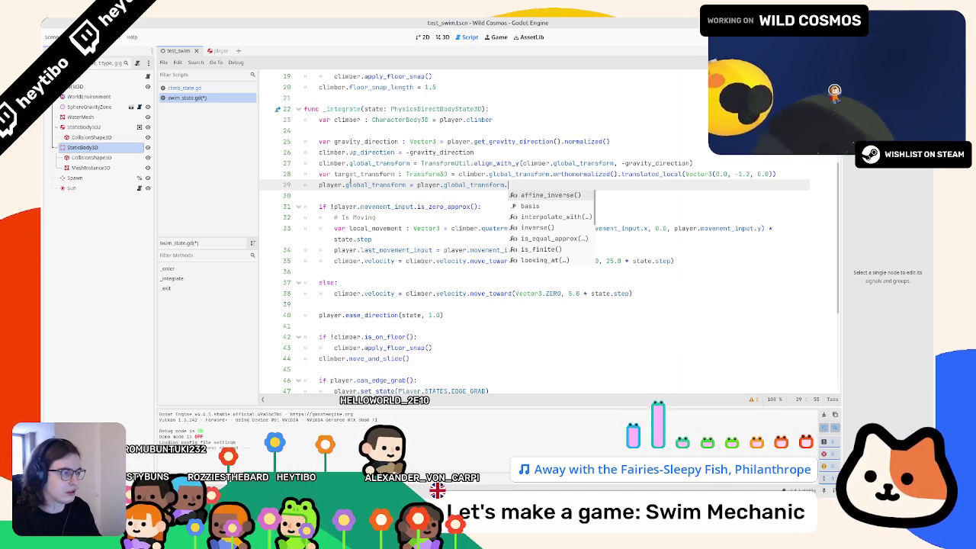
pyautogui.press('Down')
pyautogui.press('Down')
pyautogui.press('Return')
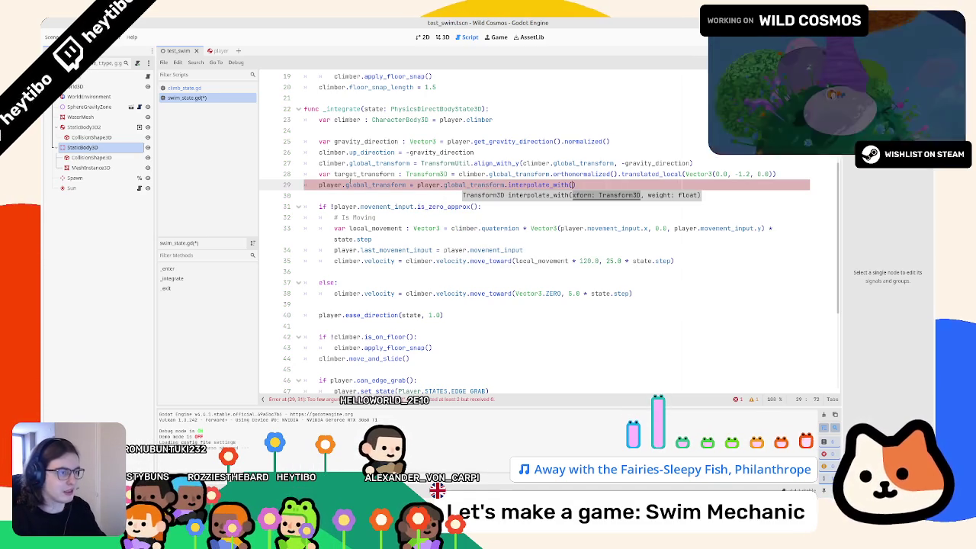
pyautogui.write('target_transform, 1.0 * s')
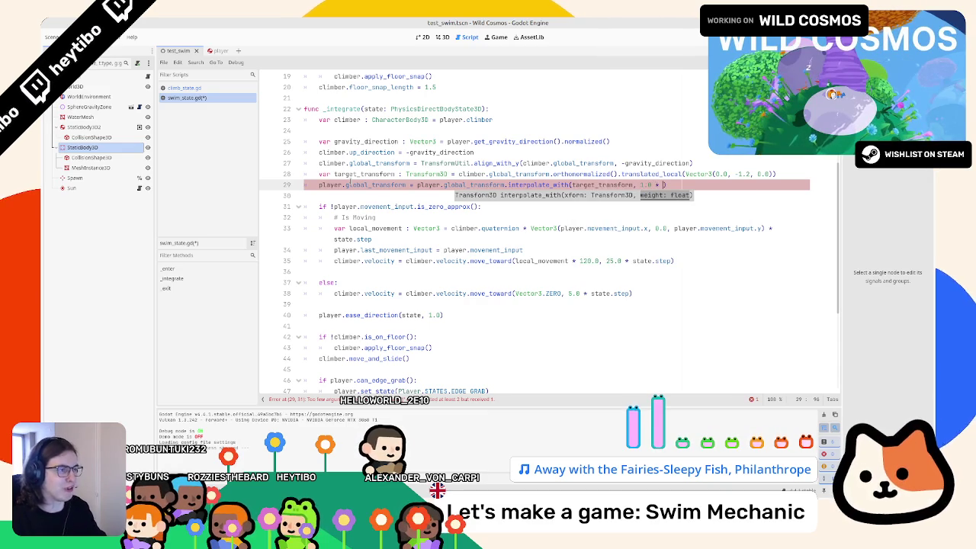
pyautogui.write('tate.step')
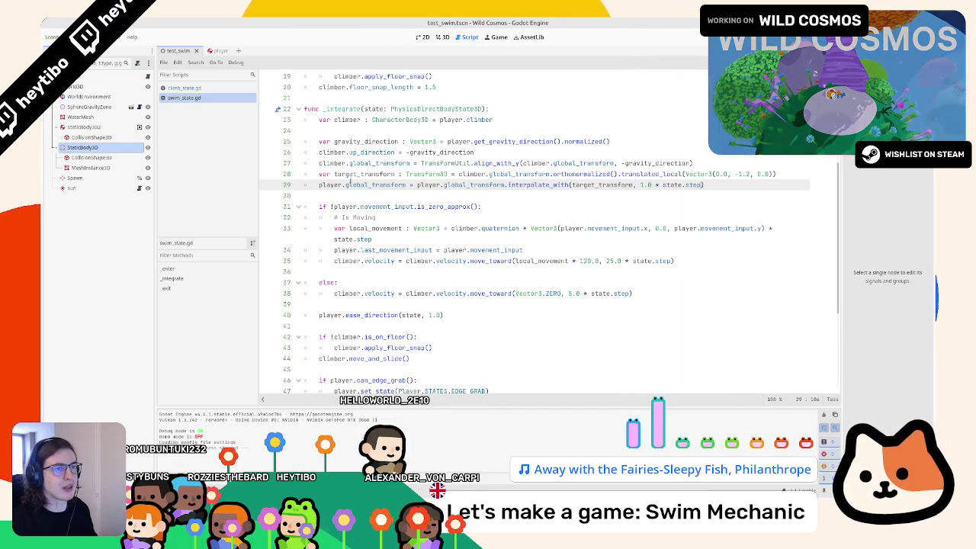
pyautogui.press('F6')
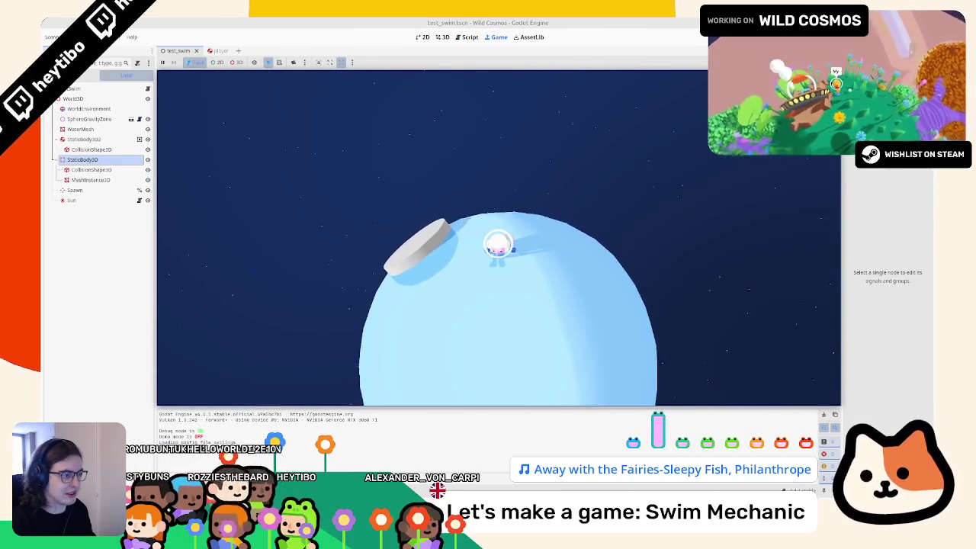
# Pause and resume, restart the scene with F6, then pause and return to swim_state.gd
pyautogui.press('Escape')
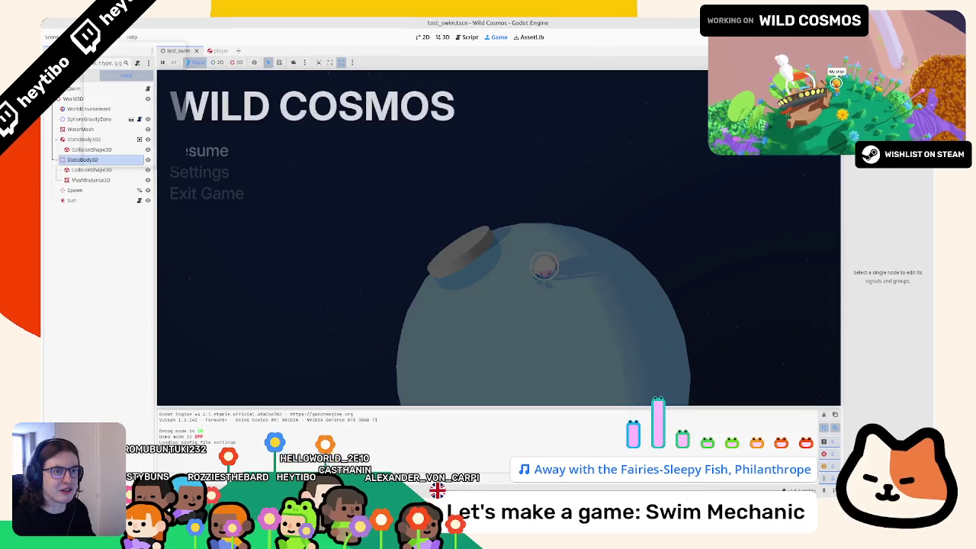
pyautogui.press('Escape')
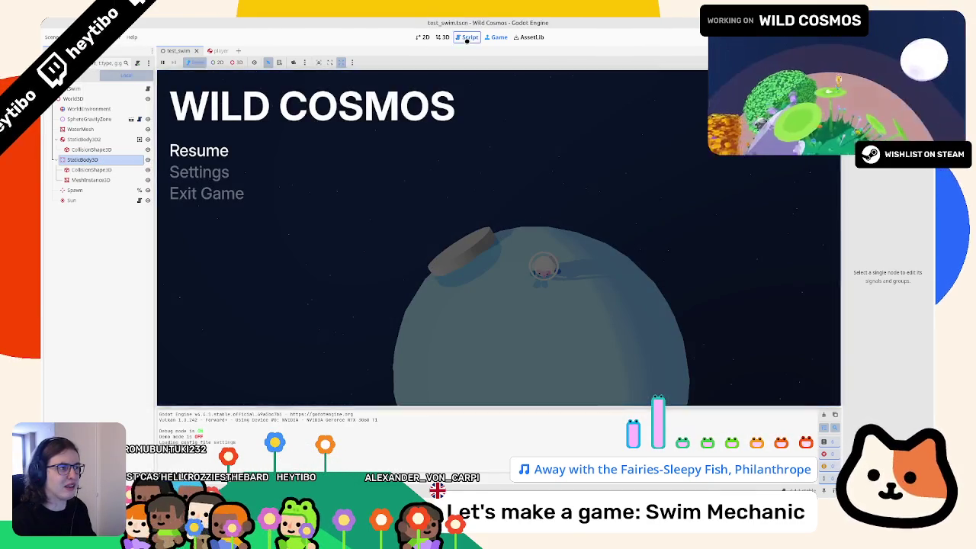
pyautogui.press('F6')
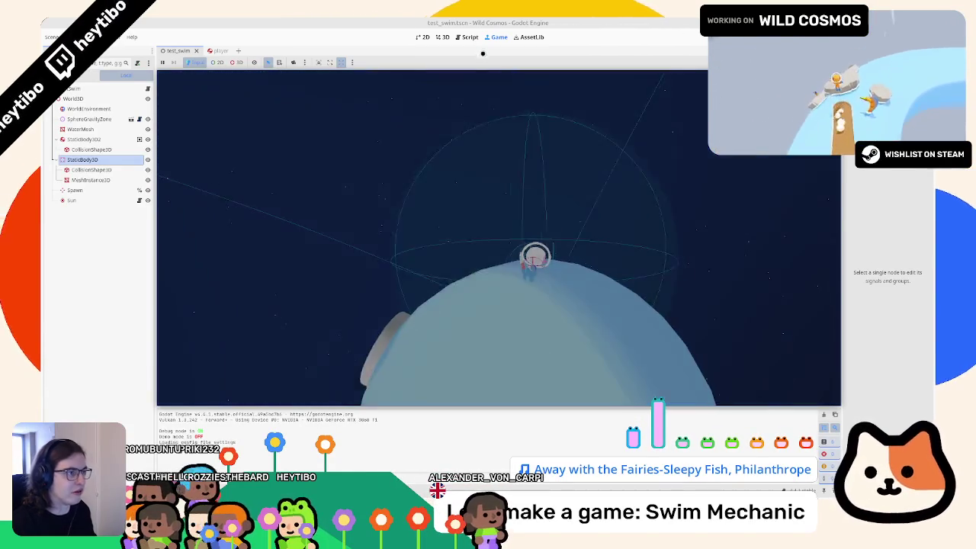
pyautogui.press('Escape')
pyautogui.click(467, 37)
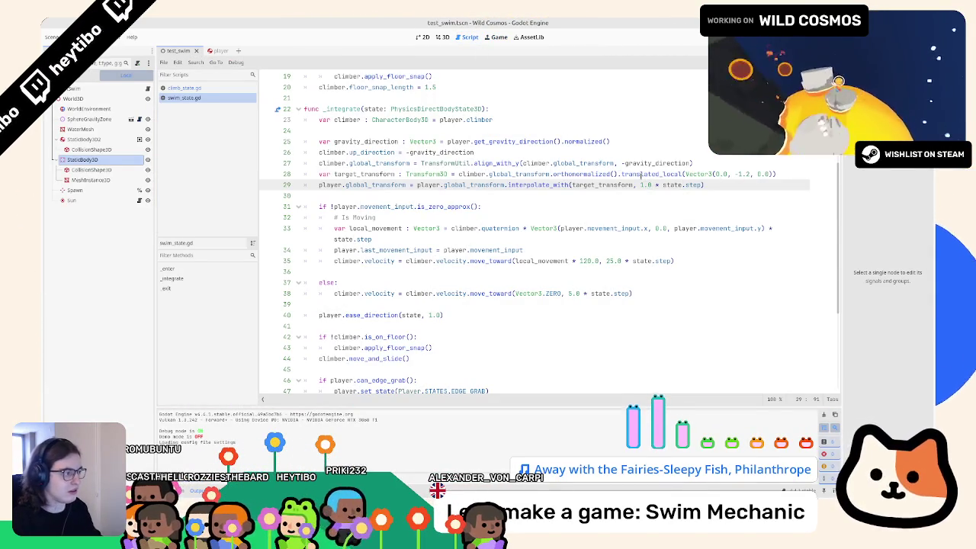
# Raise the interpolation weight to 10.0, save the script, and relaunch the scene
pyautogui.write('0')
pyautogui.hotkey('ctrl', 's')
pyautogui.click(443, 36)
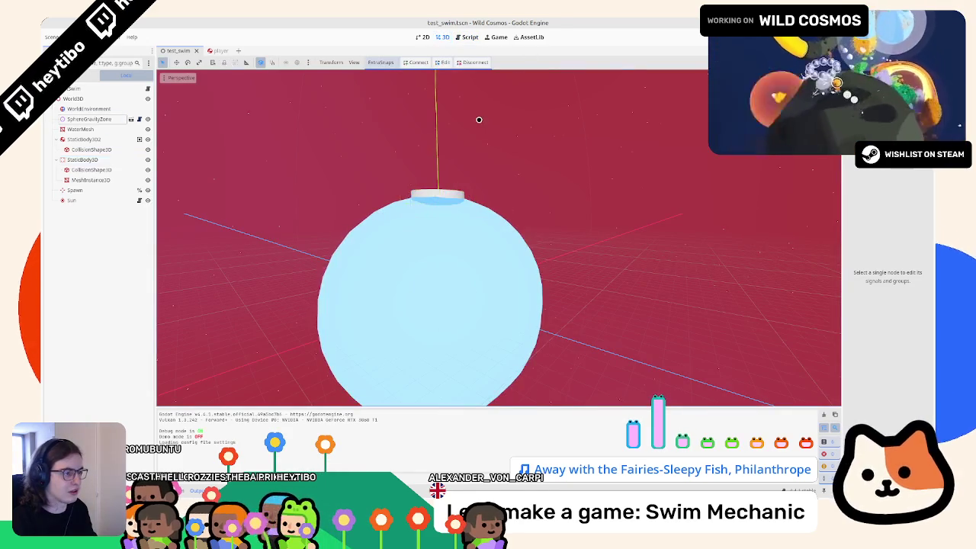
pyautogui.click(499, 38)
pyautogui.press('Escape')
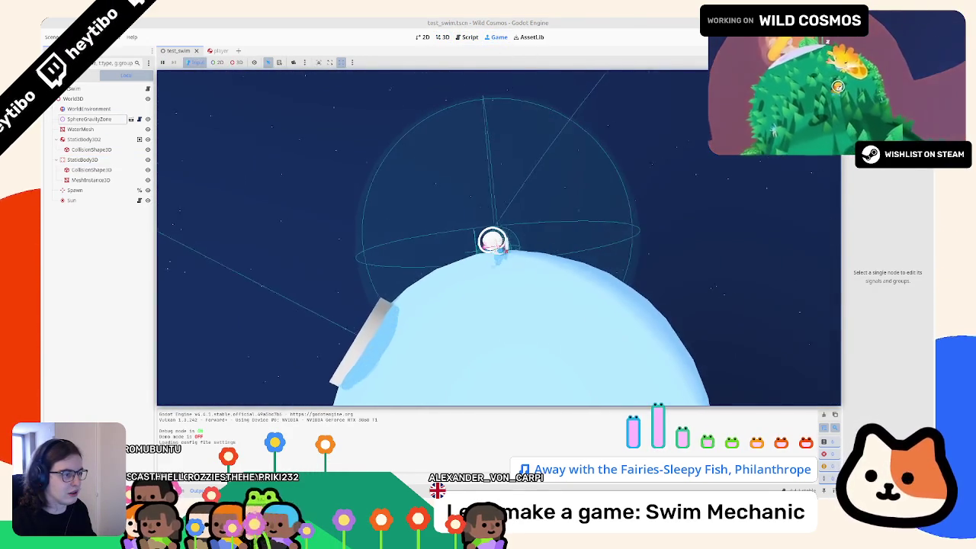
pyautogui.click(462, 35)
pyautogui.press('F6')
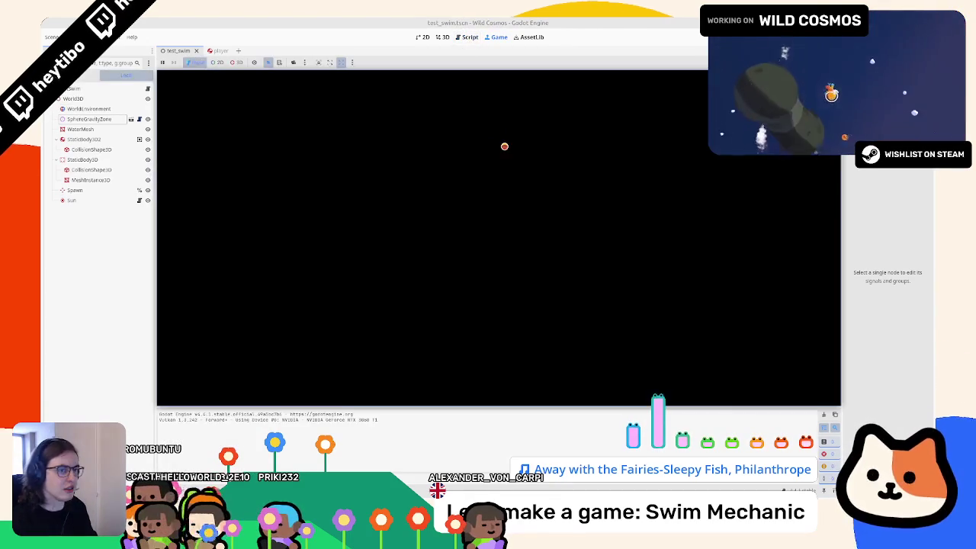
# Walk the astronaut off and back onto the platform, restart twice, then stop the game
pyautogui.press('d')
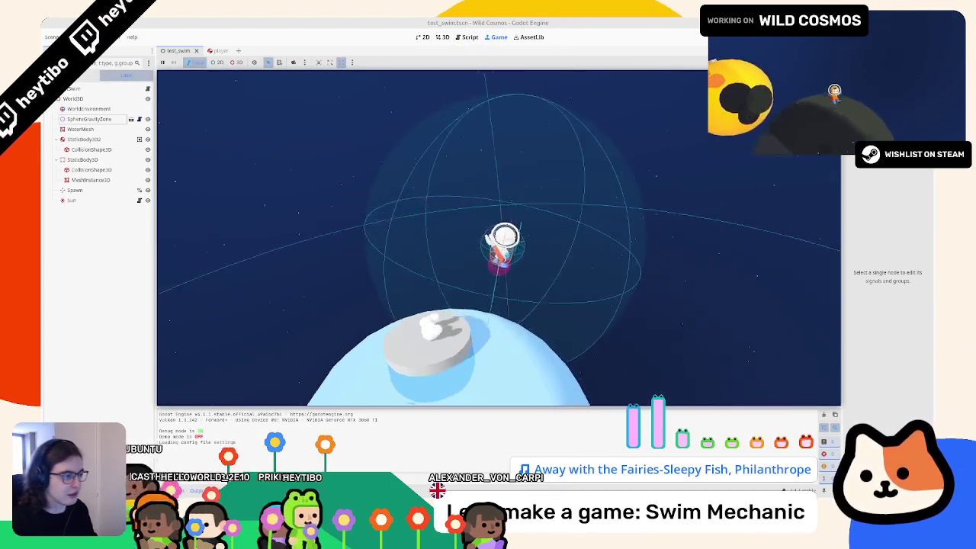
pyautogui.press('a')
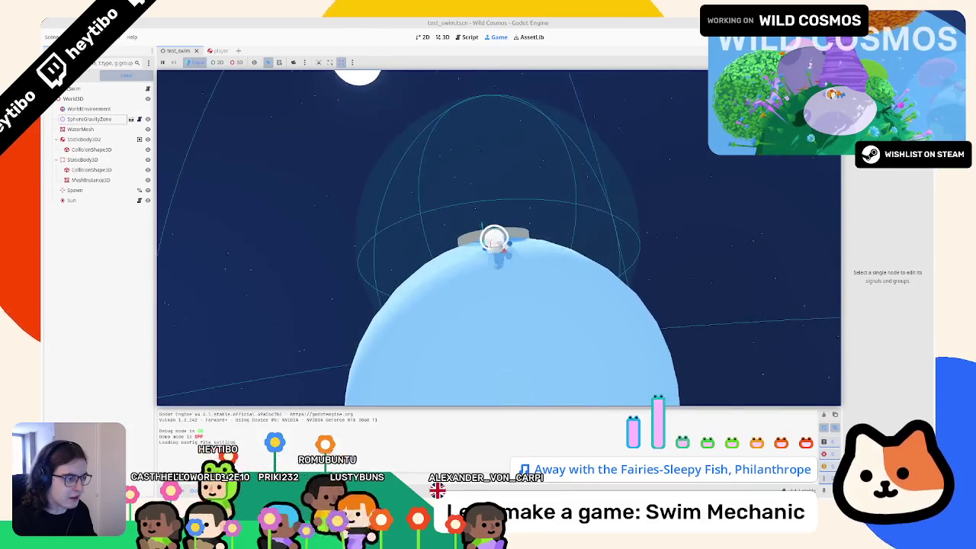
pyautogui.press('a')
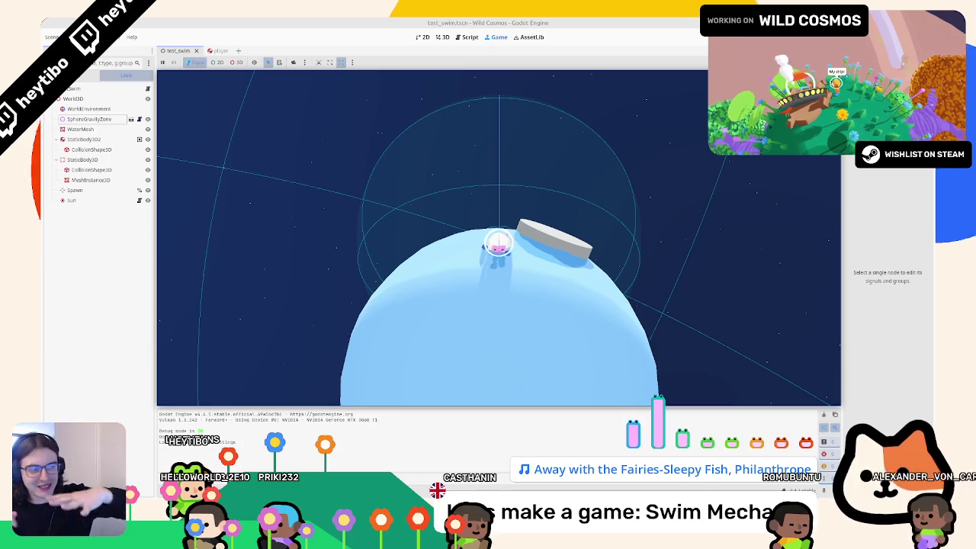
pyautogui.press('Escape')
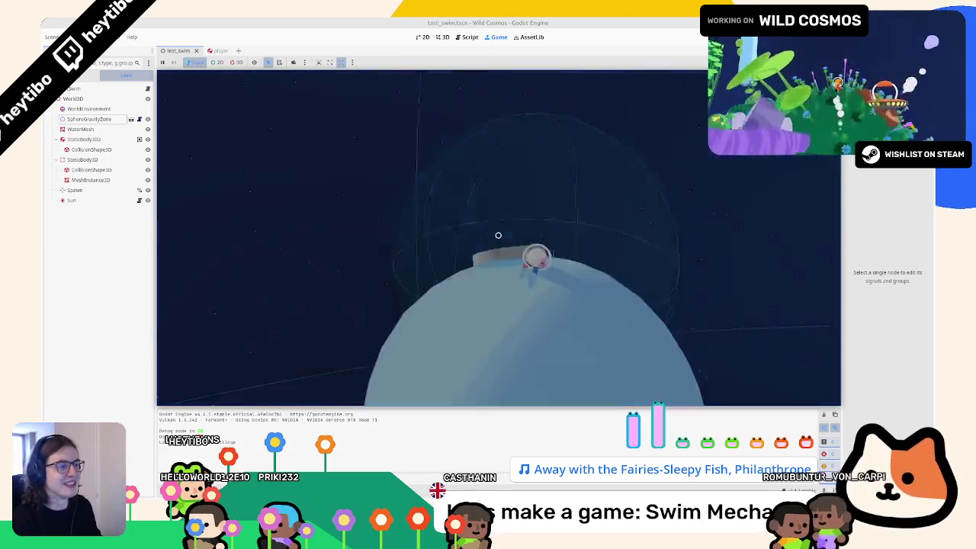
pyautogui.press('F6')
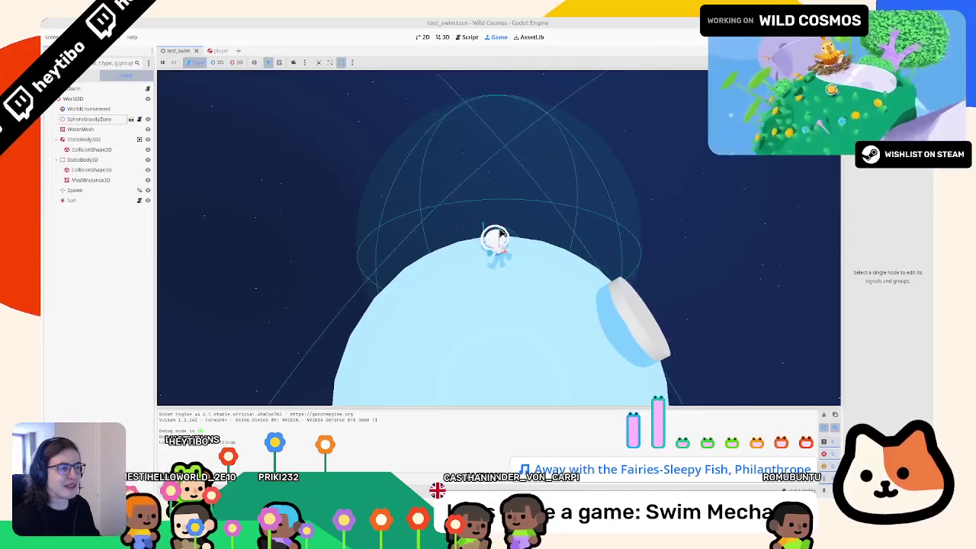
pyautogui.press('F6')
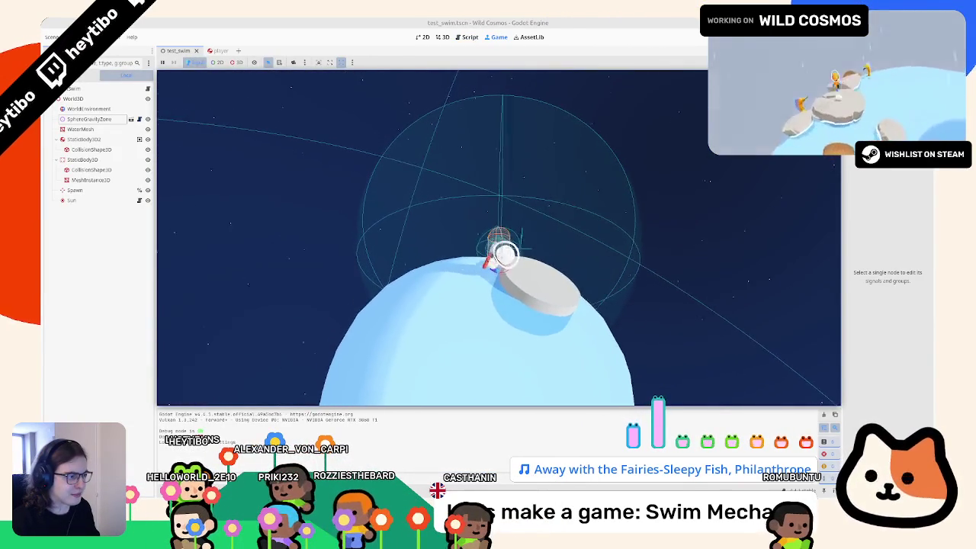
pyautogui.press('Escape')
pyautogui.press('F8')
# Select the swim speed number on line 35 and run the scene with F5
pyautogui.doubleClick(585, 261)
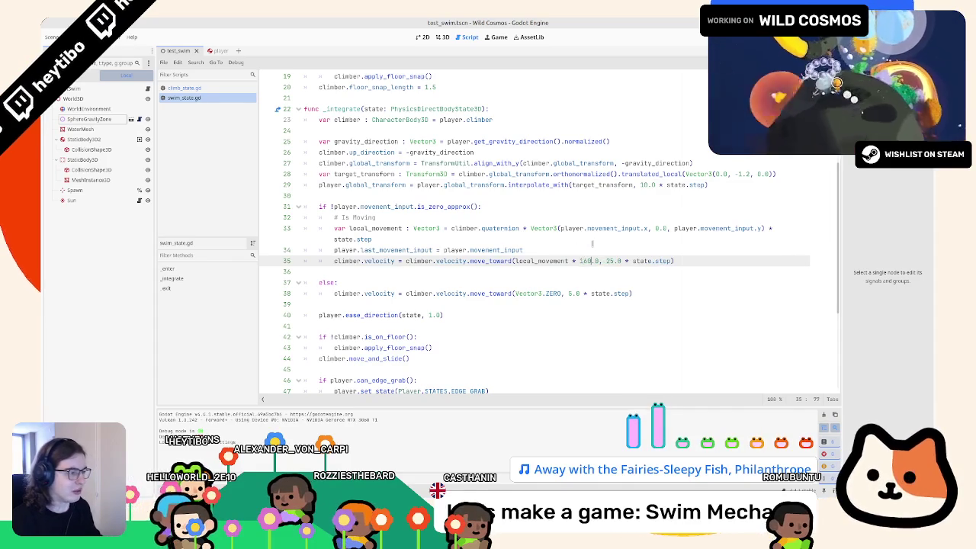
pyautogui.press('F5')
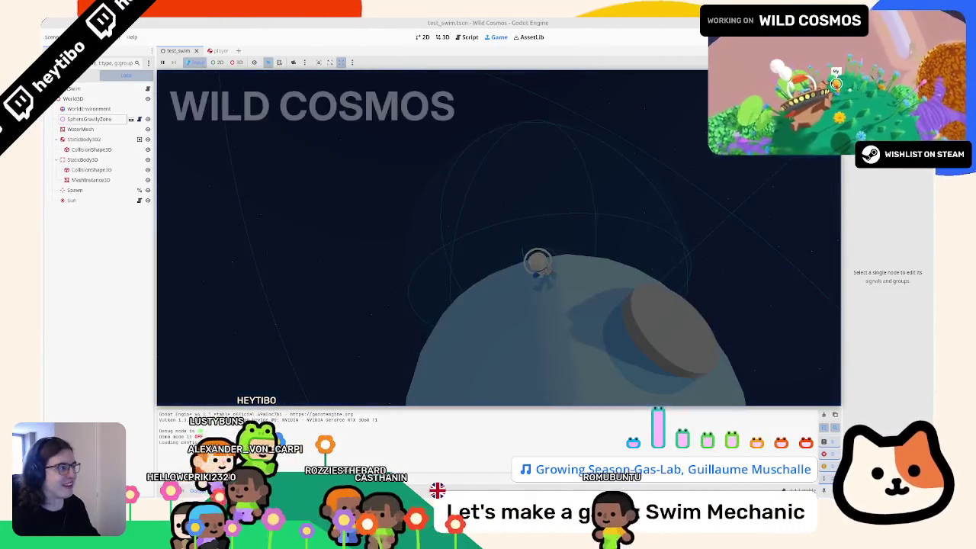
# Duplicate the platform StaticBody3D and enable Surface Type > Snap with Meshes
pyautogui.click(467, 36)
pyautogui.click(444, 37)
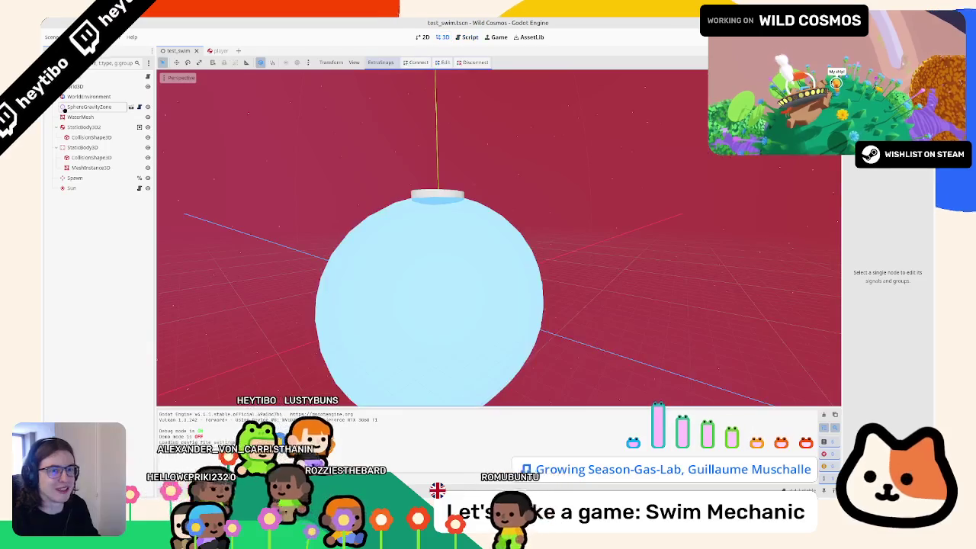
pyautogui.click(82, 147)
pyautogui.hotkey('ctrl', 'd')
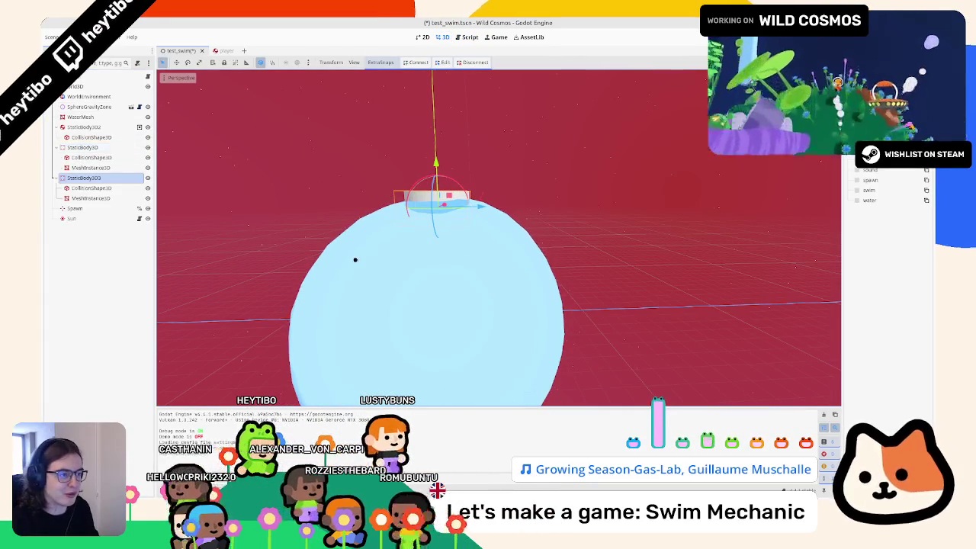
pyautogui.click(383, 63)
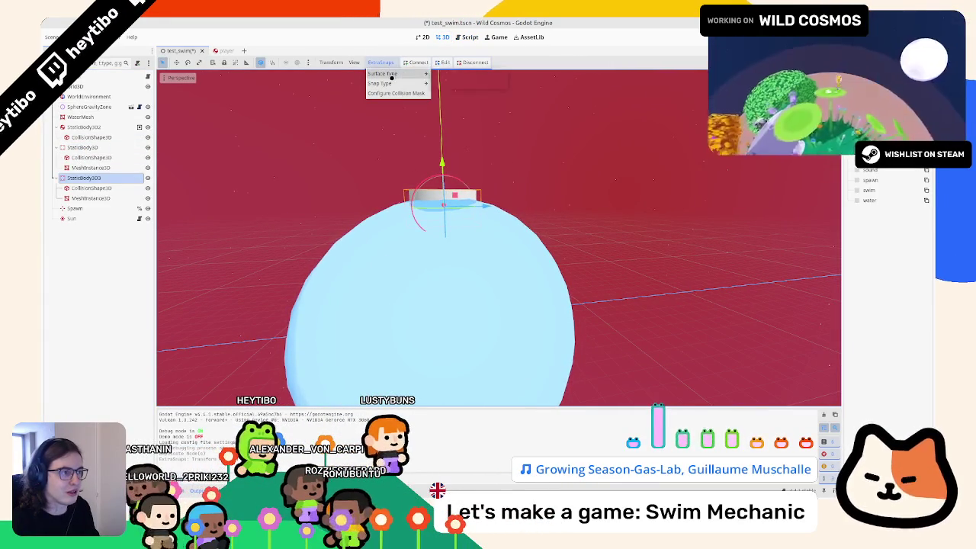
pyautogui.moveTo(391, 76)
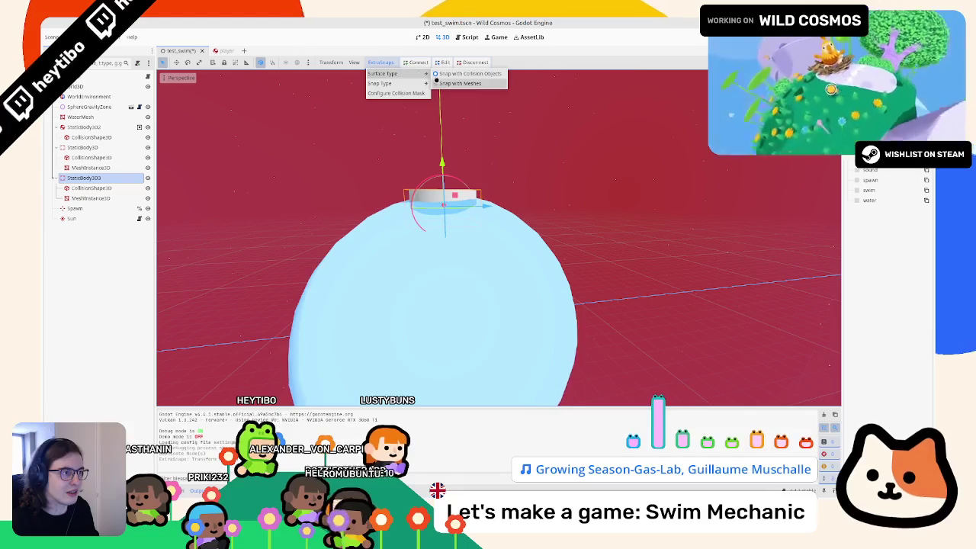
pyautogui.click(436, 79)
pyautogui.scroll(1, 339, 252)
pyautogui.scroll(1, 323, 262)
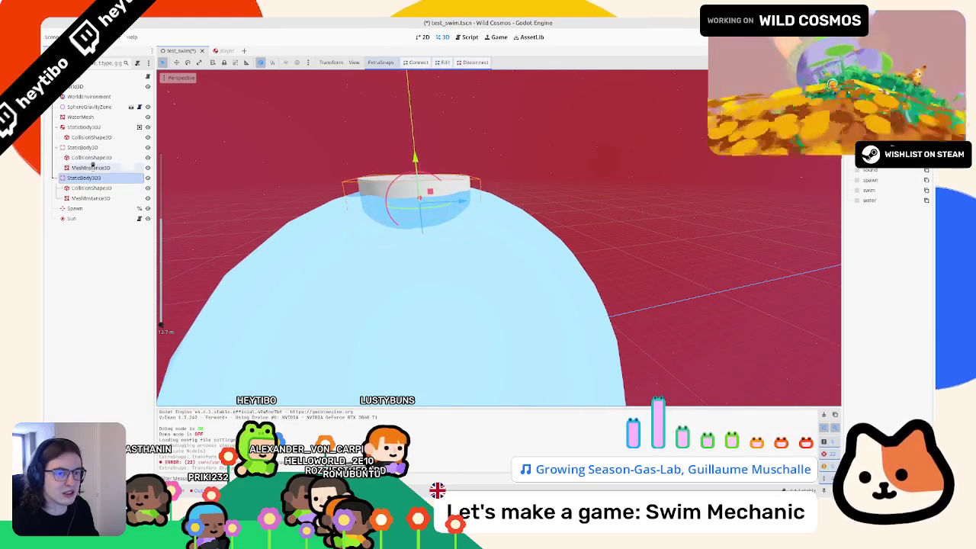
pyautogui.scroll(-2, 292, 296)
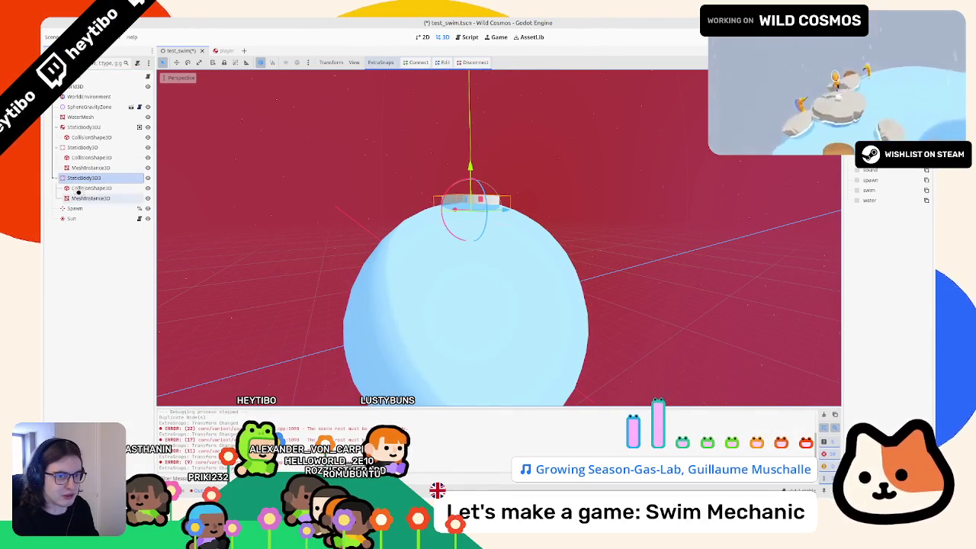
pyautogui.moveTo(192, 193); pyautogui.dragTo(414, 291)
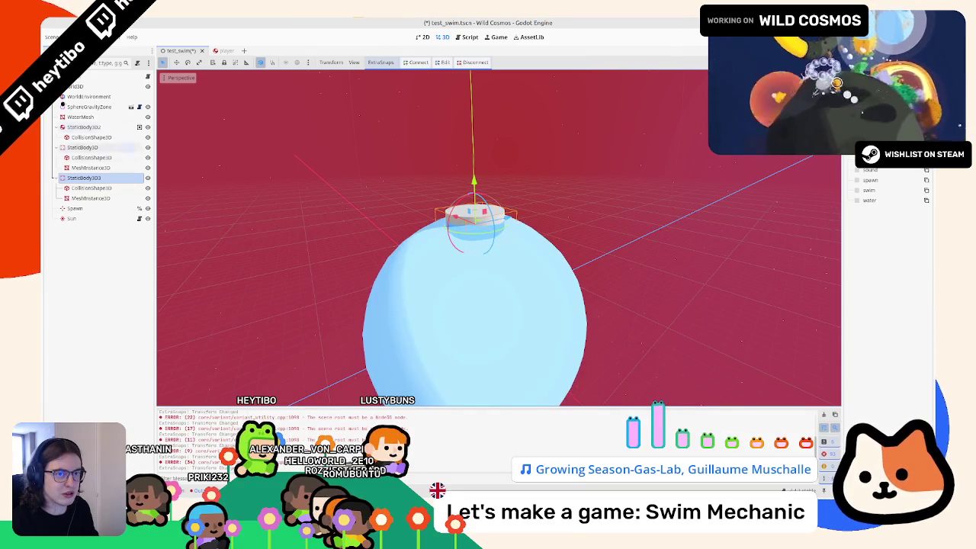
# Change the scene root's type to Node3D
pyautogui.rightClick(96, 176)
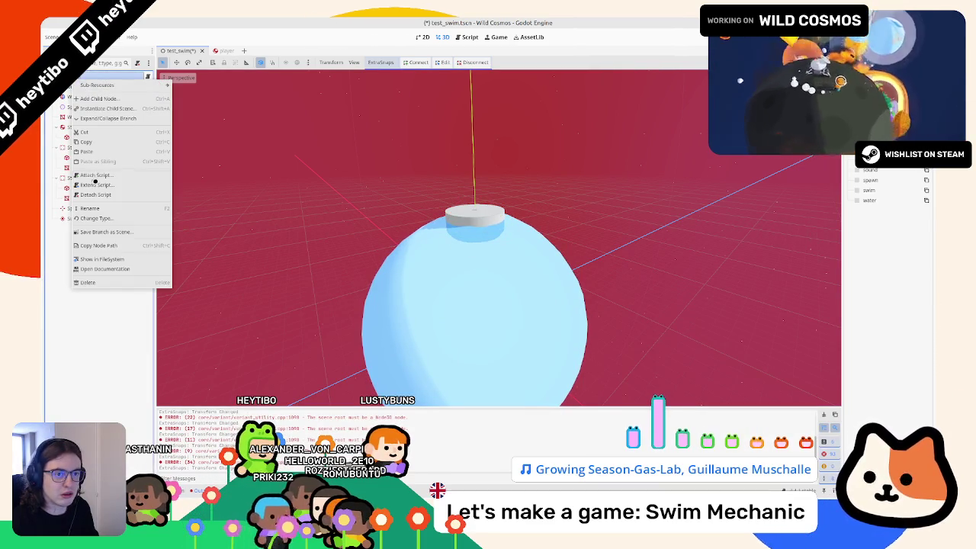
pyautogui.click(96, 218)
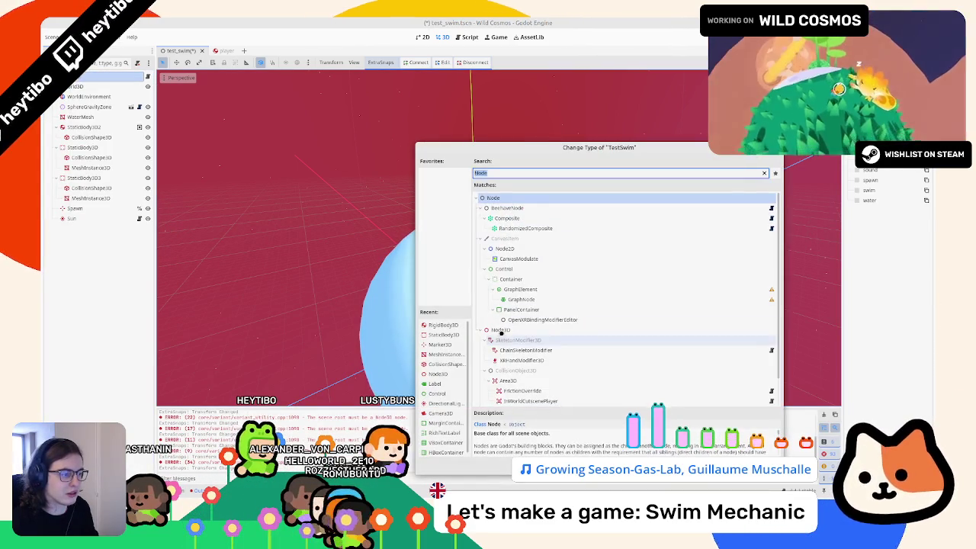
pyautogui.doubleClick(501, 331)
# Duplicate the platform again onto the sphere's right side, then run and stop the scene
pyautogui.click(84, 177)
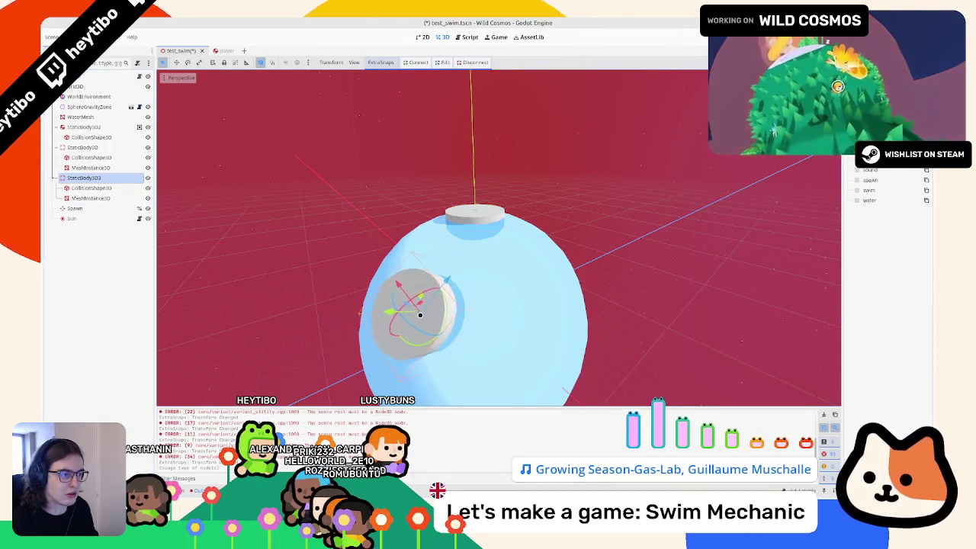
pyautogui.hotkey('ctrl', 'd')
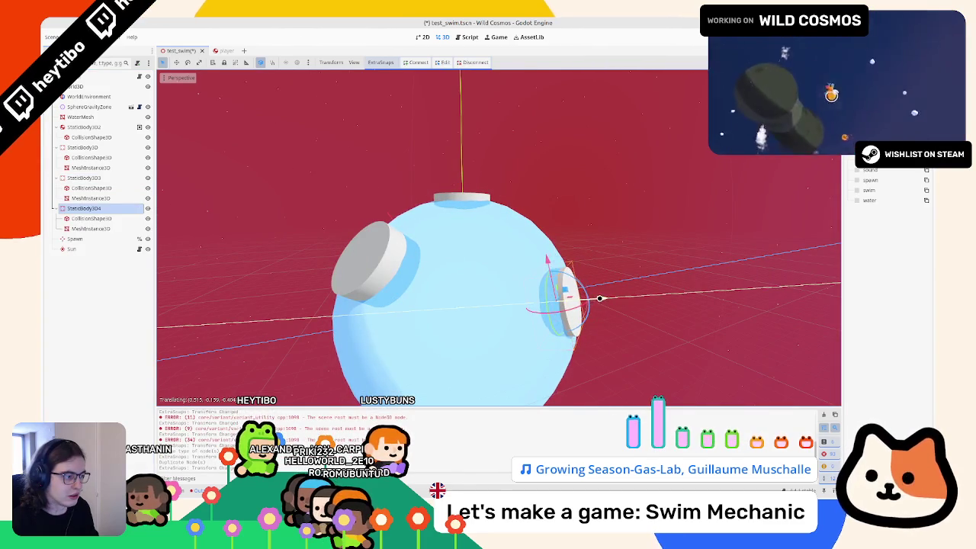
pyautogui.click(601, 304)
pyautogui.press('F6')
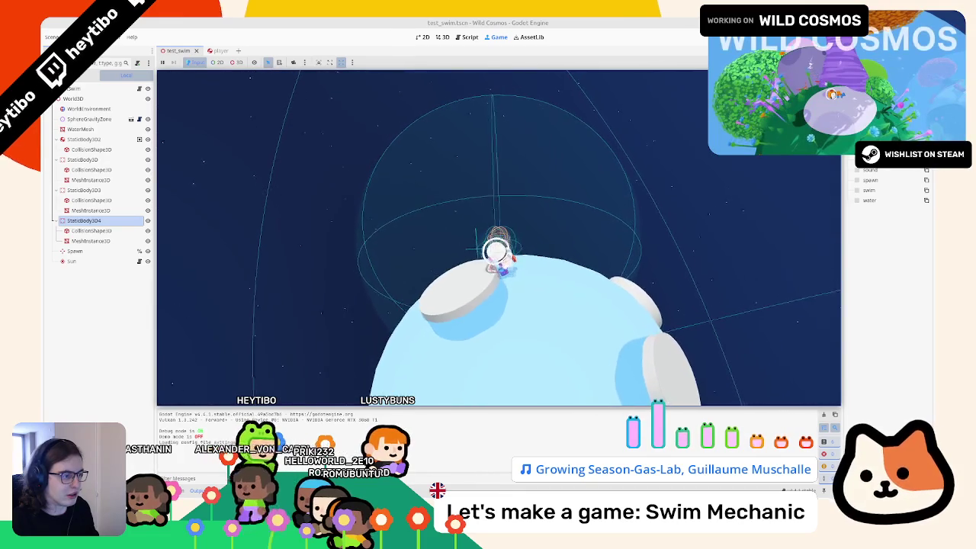
pyautogui.press('F8')
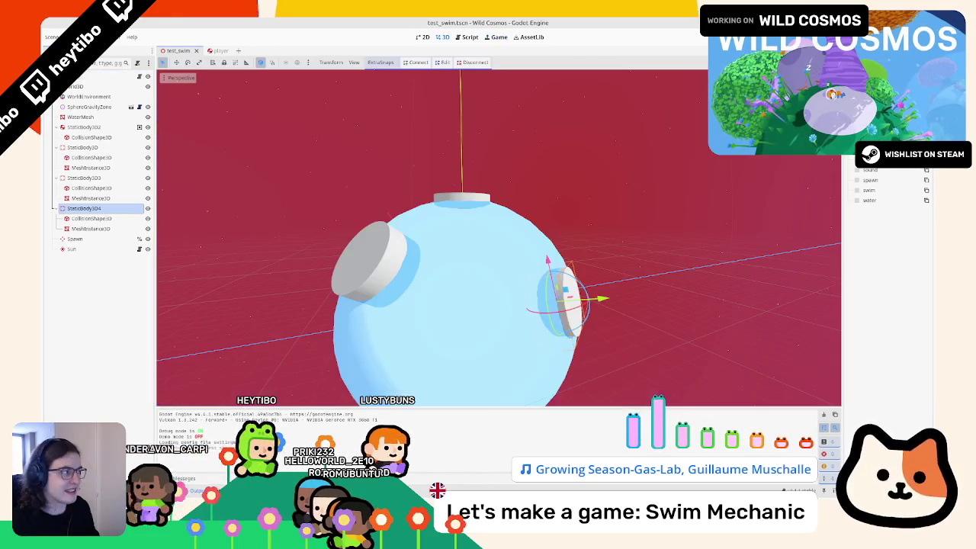
pyautogui.hotkey('ctrl', 'shift', 'o')
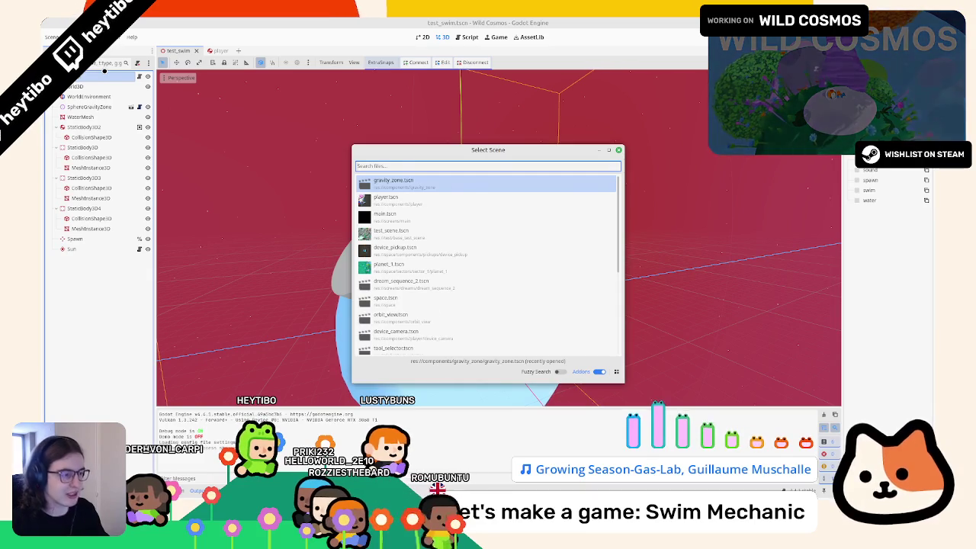
# Add floating_platform.tscn, drag it onto the sphere's upper right, and run the scene
pyautogui.write('floating')
pyautogui.press('Down')
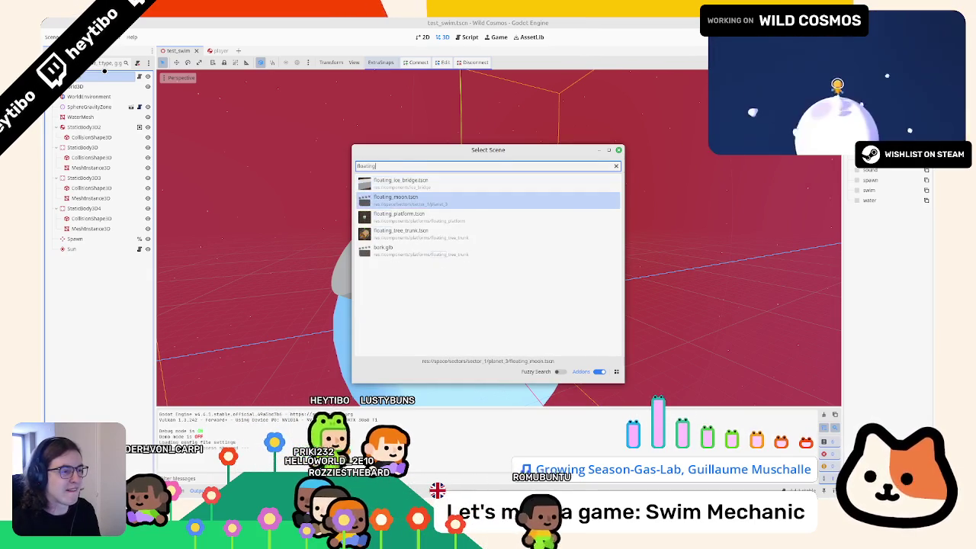
pyautogui.press('Down')
pyautogui.press('Return')
pyautogui.moveTo(463, 299); pyautogui.dragTo(457, 236)
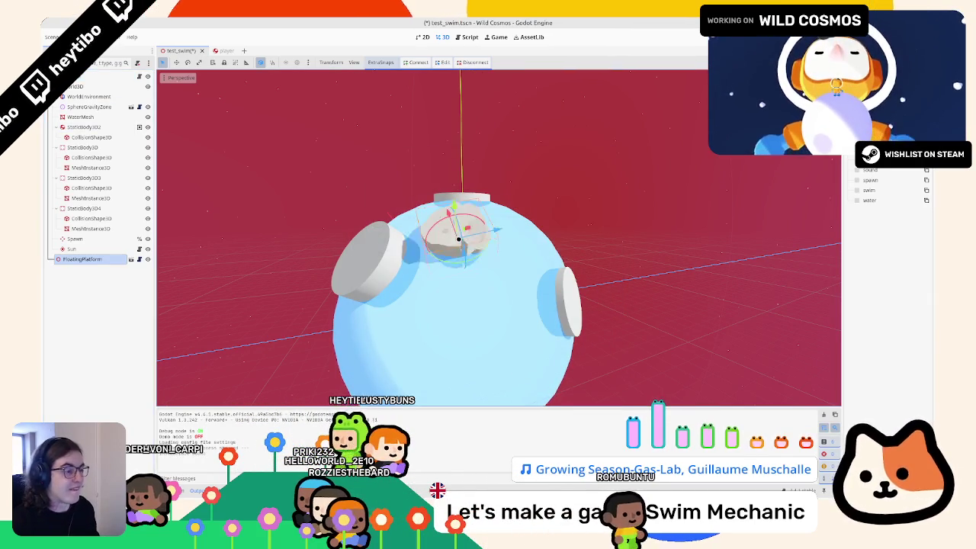
pyautogui.moveTo(466, 292)
pyautogui.mouseDown()
pyautogui.moveTo(488, 328)
pyautogui.moveTo(505, 241)
pyautogui.mouseUp()
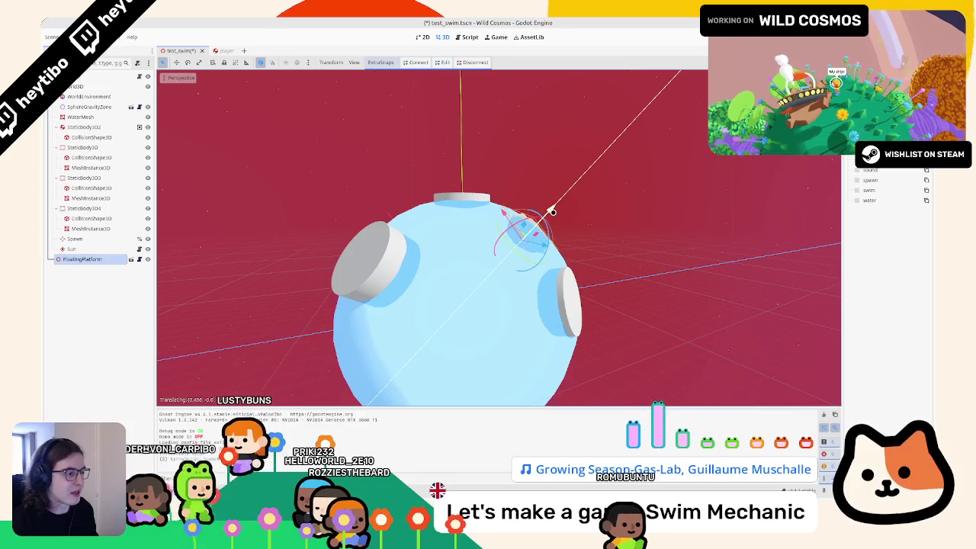
pyautogui.press('F6')
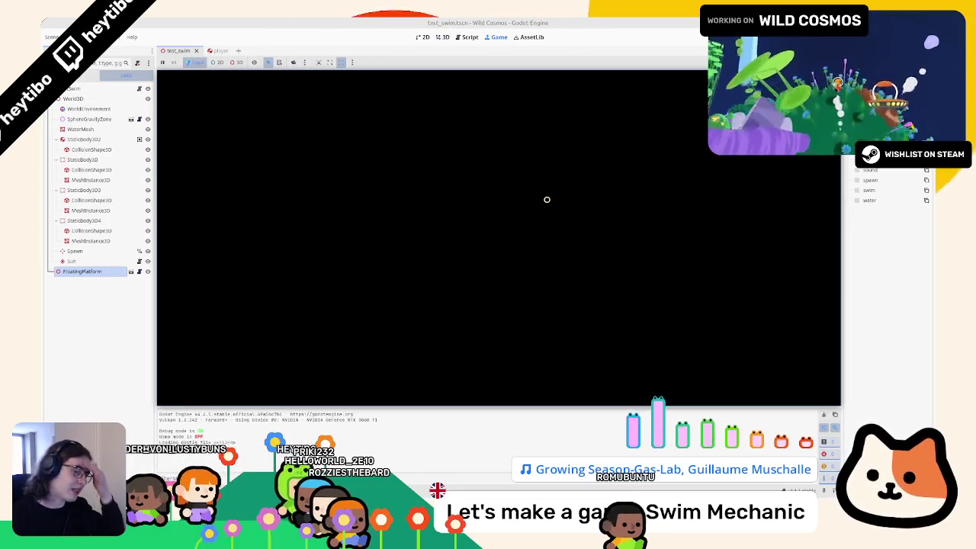
# Walk the astronaut over the white platform and swim around to the planet's far side
pyautogui.press('w')
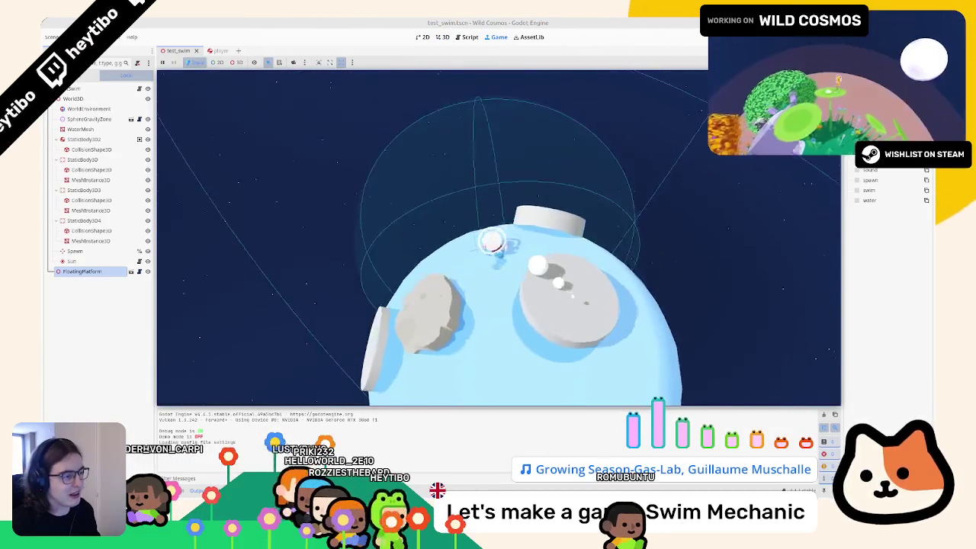
pyautogui.press('w')
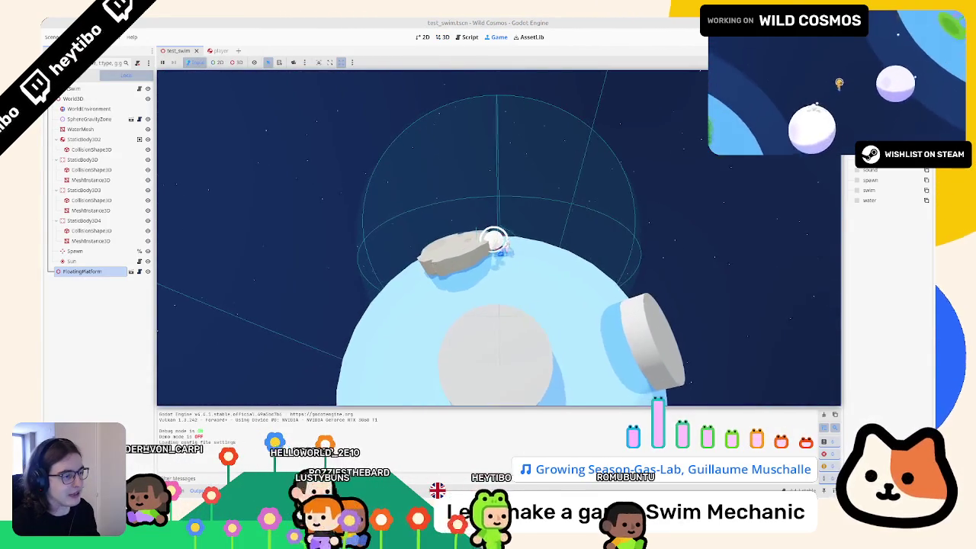
pyautogui.press('w')
pyautogui.press('w')
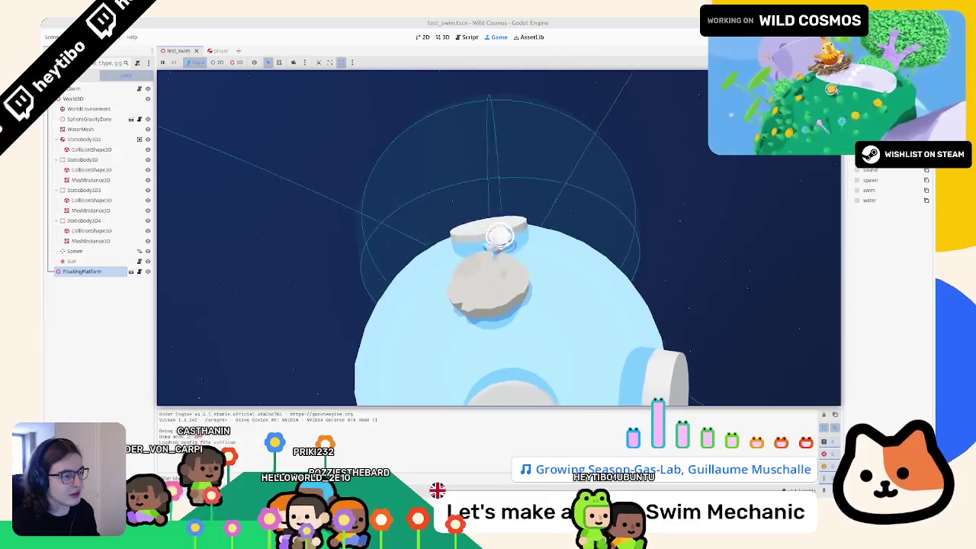
pyautogui.press('w')
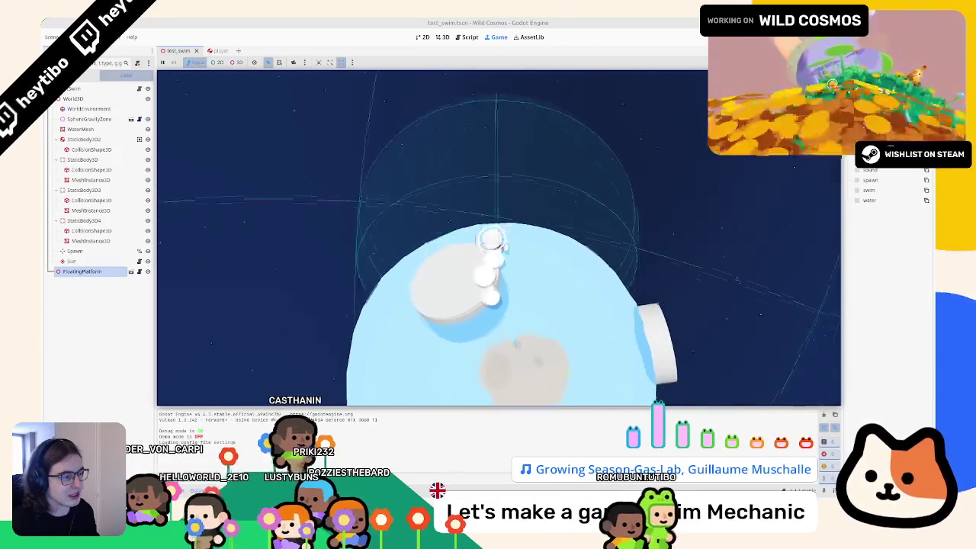
pyautogui.press('w')
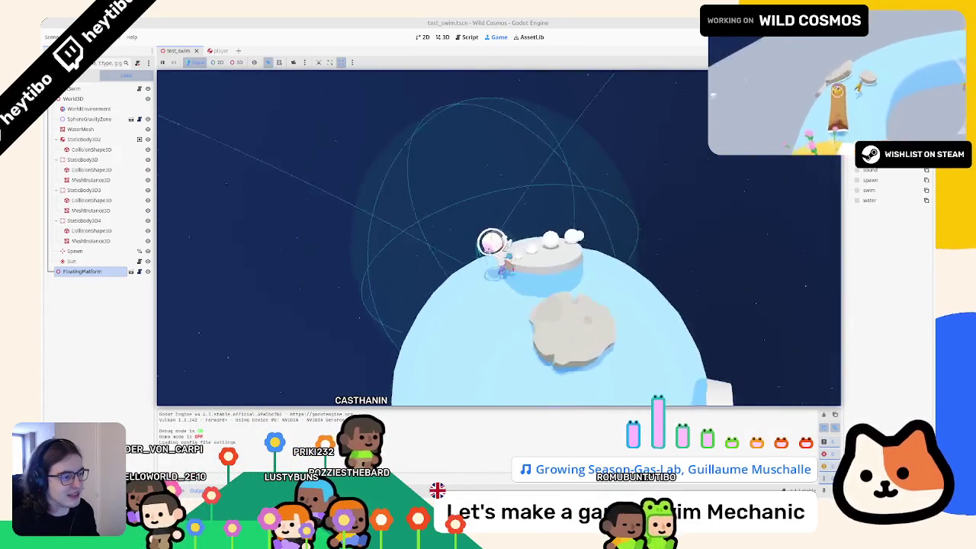
pyautogui.press('w')
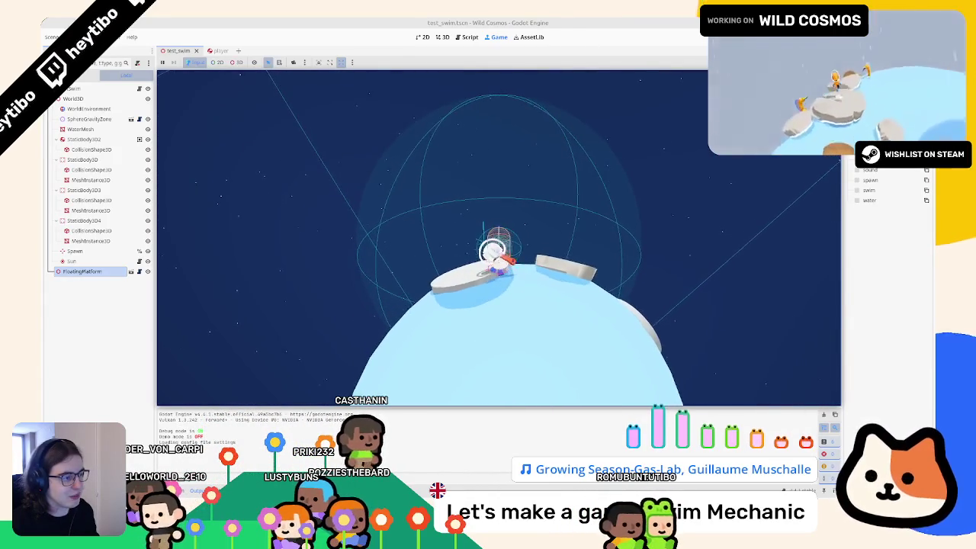
pyautogui.press('w')
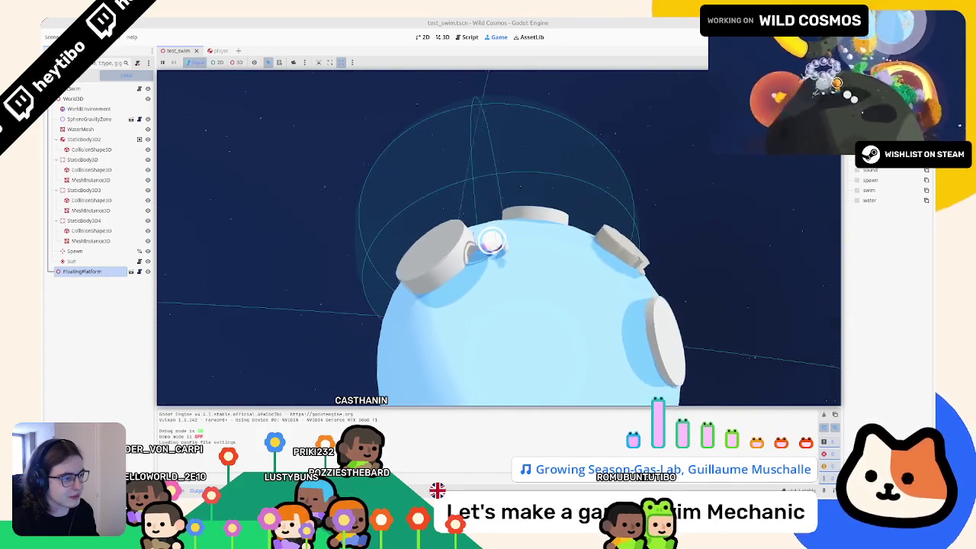
pyautogui.press('w')
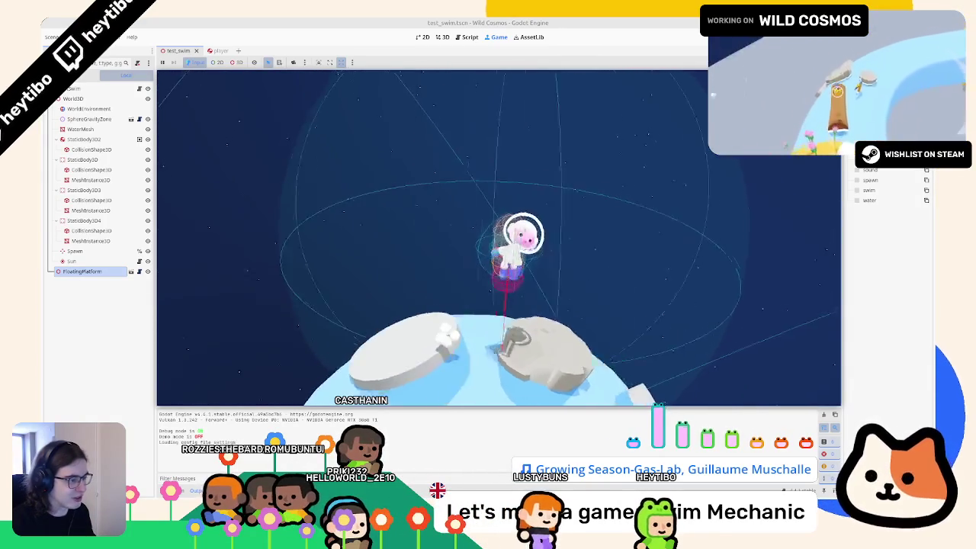
pyautogui.press('w')
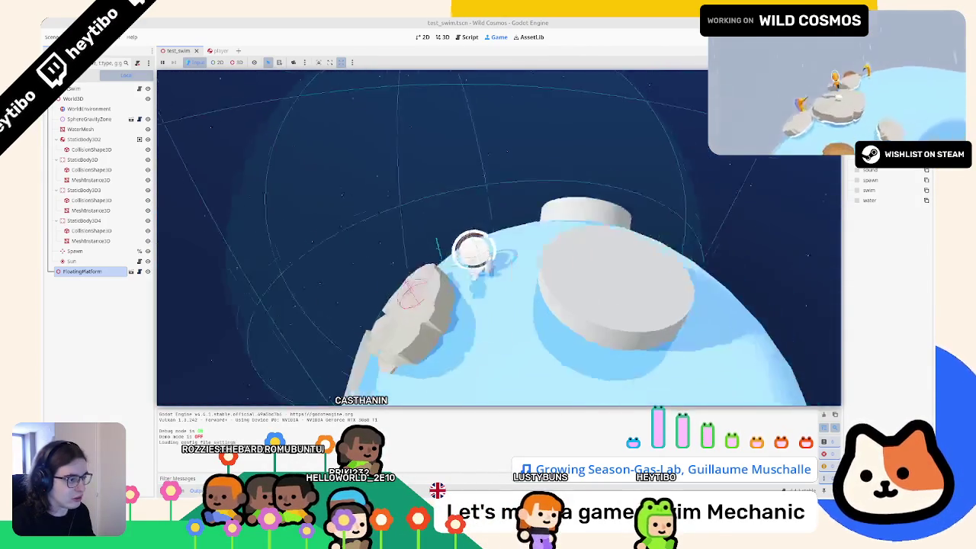
pyautogui.press('w')
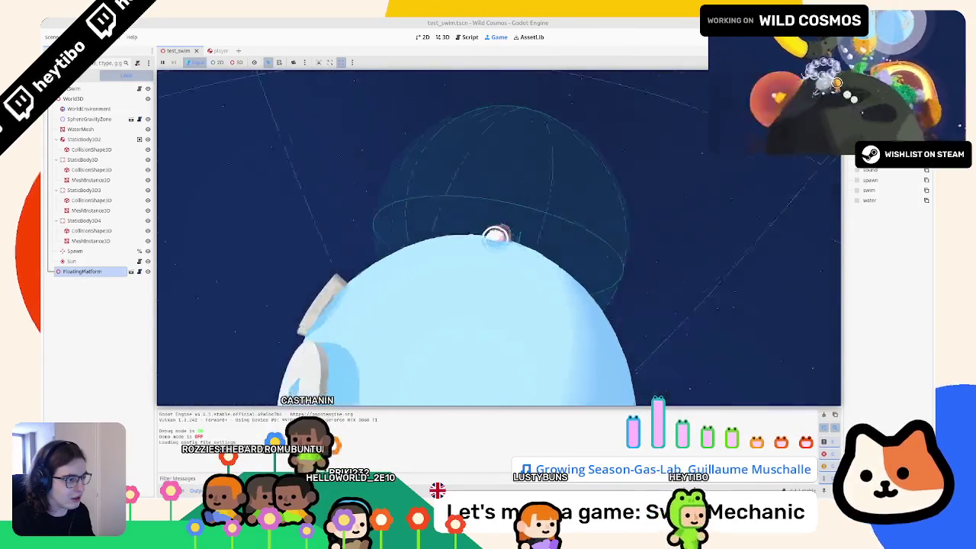
pyautogui.press('w')
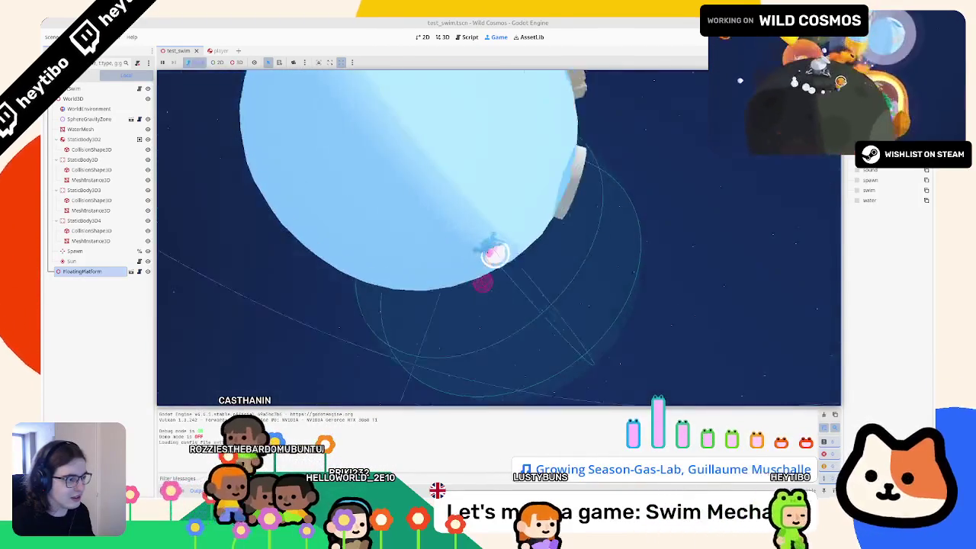
pyautogui.press('w')
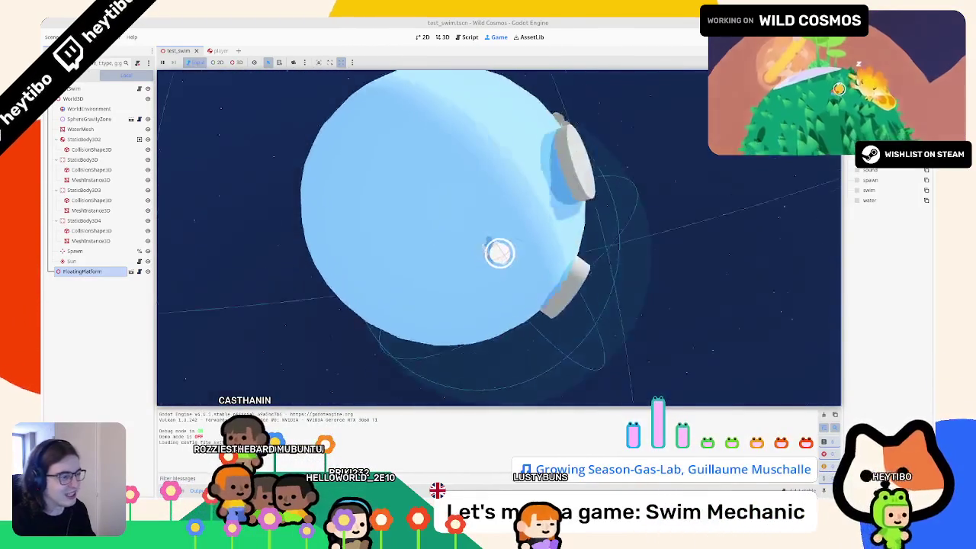
pyautogui.press('w')
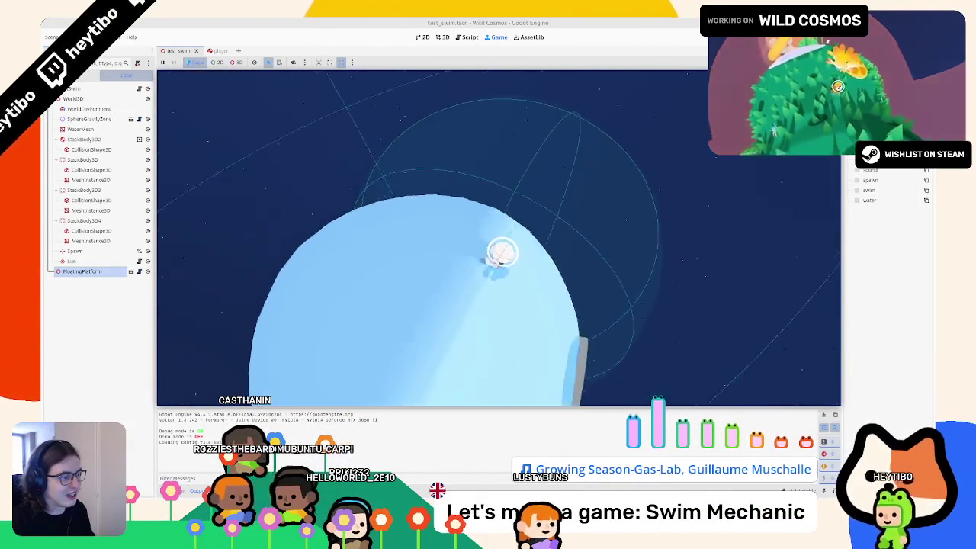
pyautogui.press('w')
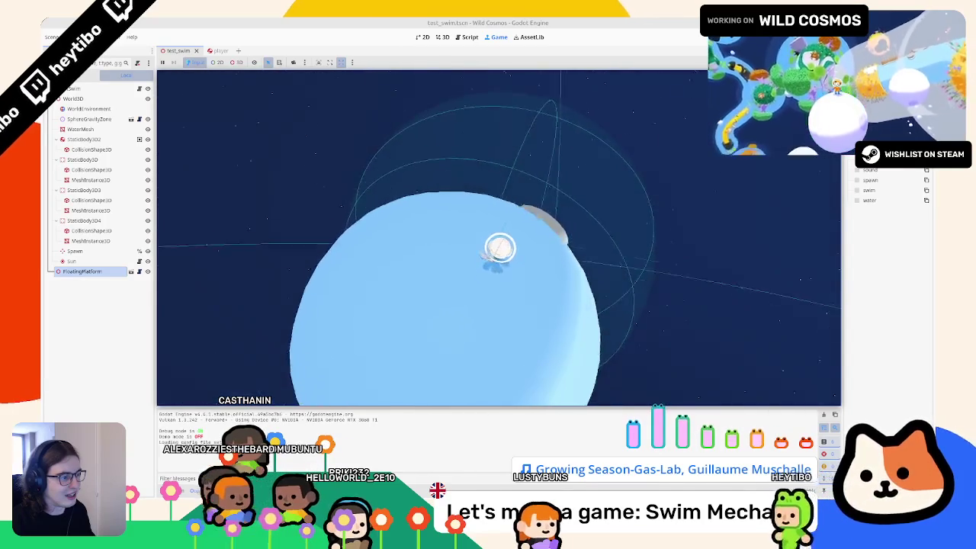
pyautogui.press('w')
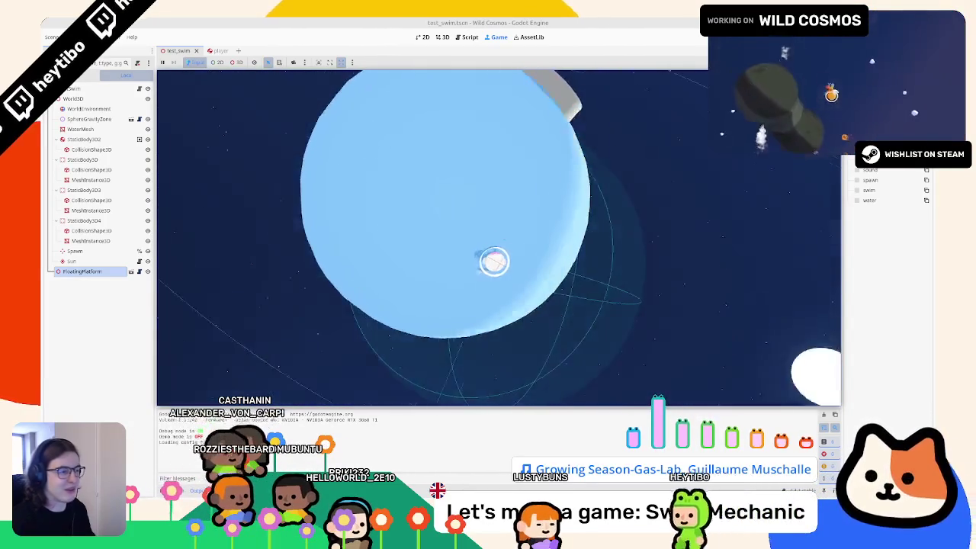
# Restart, move into the water and jump off the platform, restart again, then stop the game
pyautogui.press('Escape')
pyautogui.press('F5')
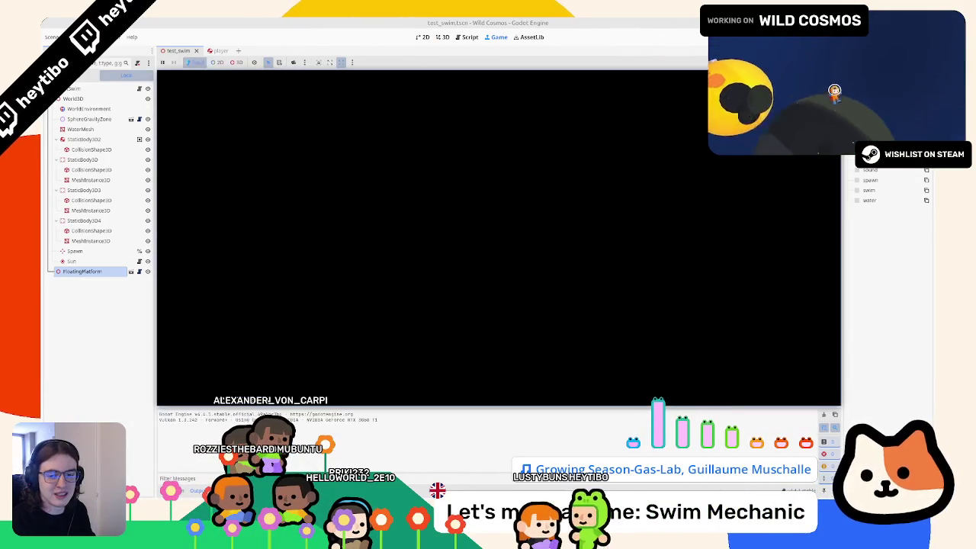
pyautogui.press('w')
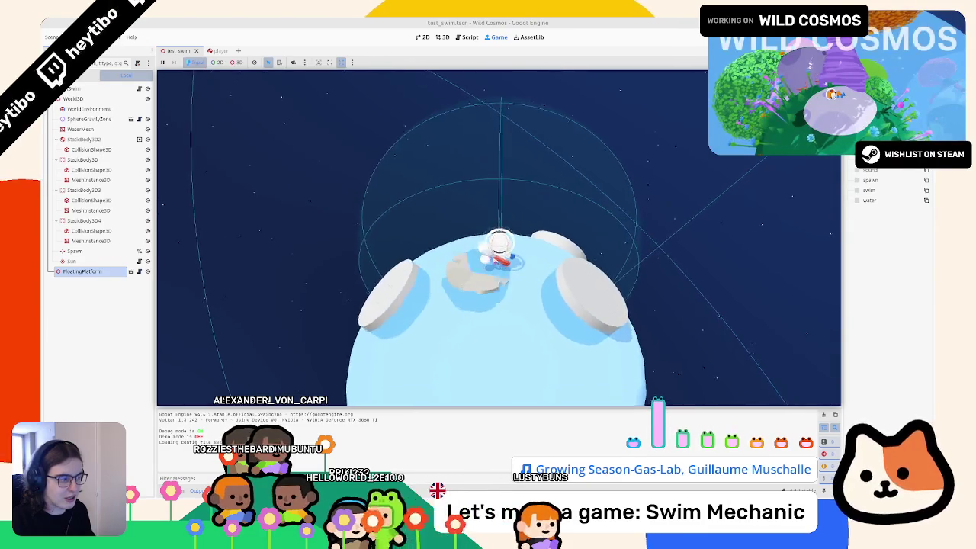
pyautogui.press('d')
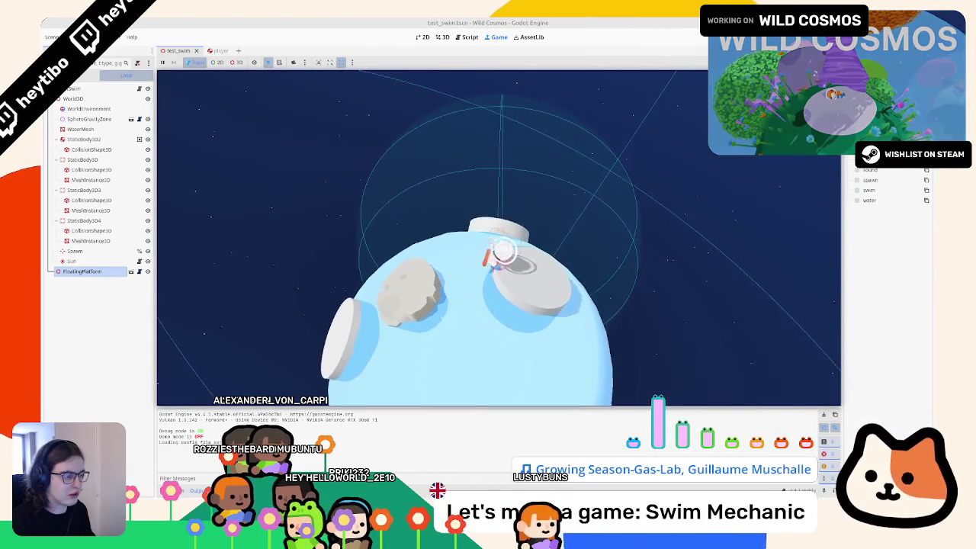
pyautogui.press('w')
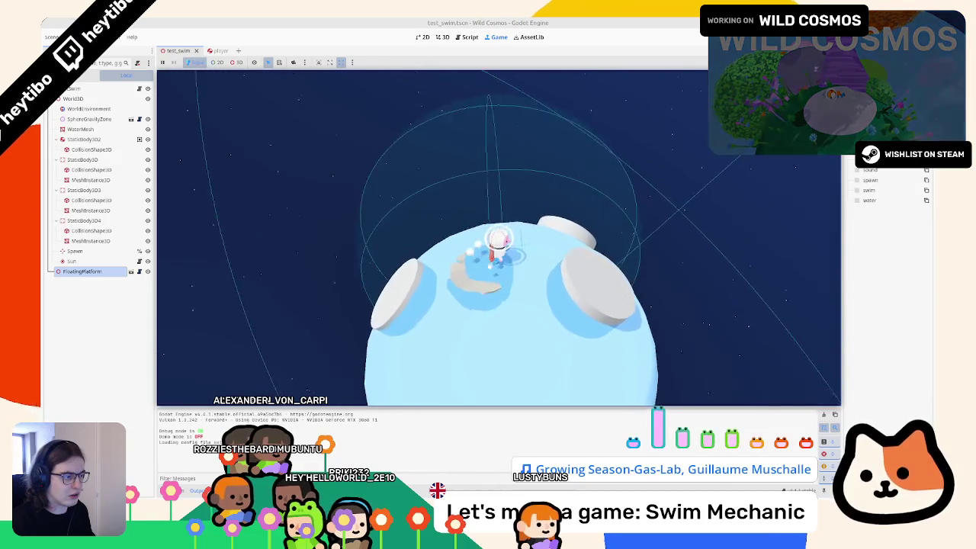
pyautogui.press('w')
pyautogui.press('w')
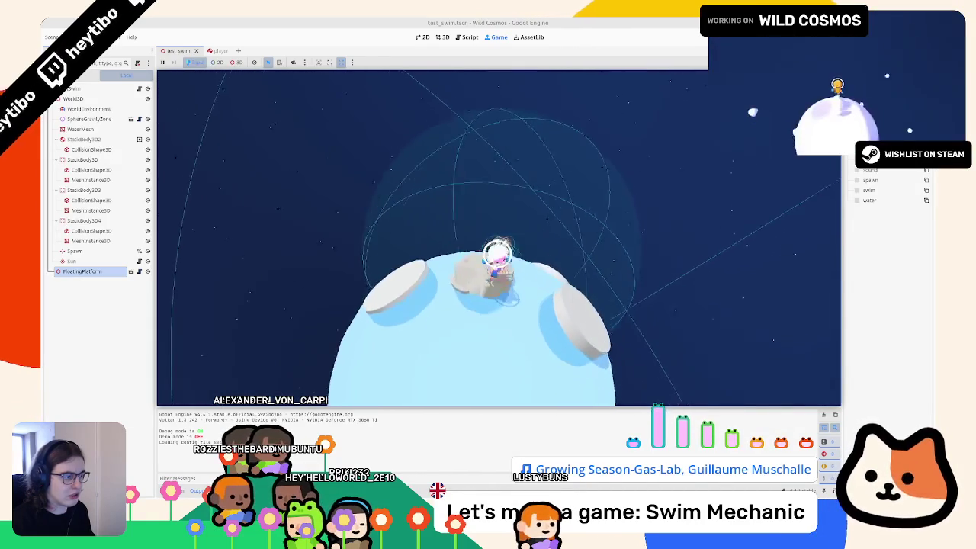
pyautogui.press('w')
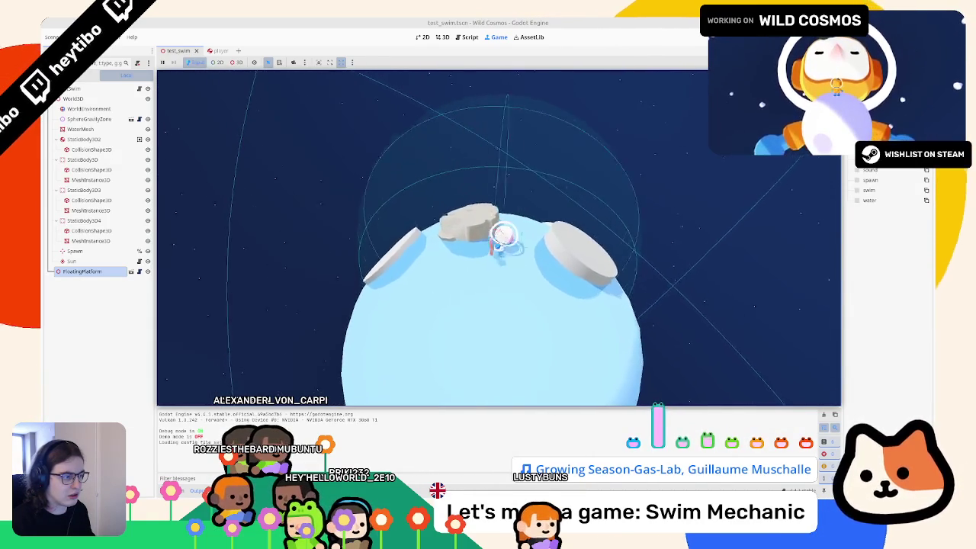
pyautogui.press('w')
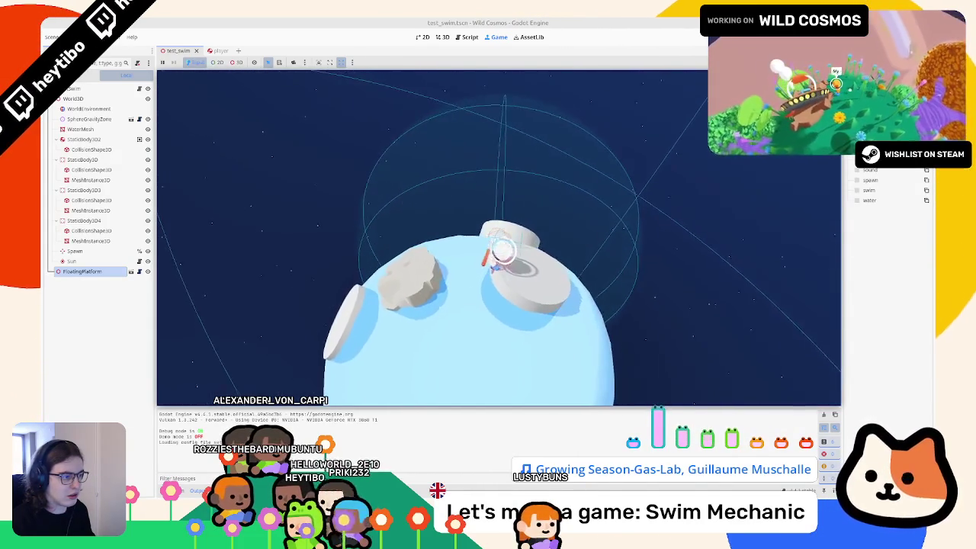
pyautogui.press('space')
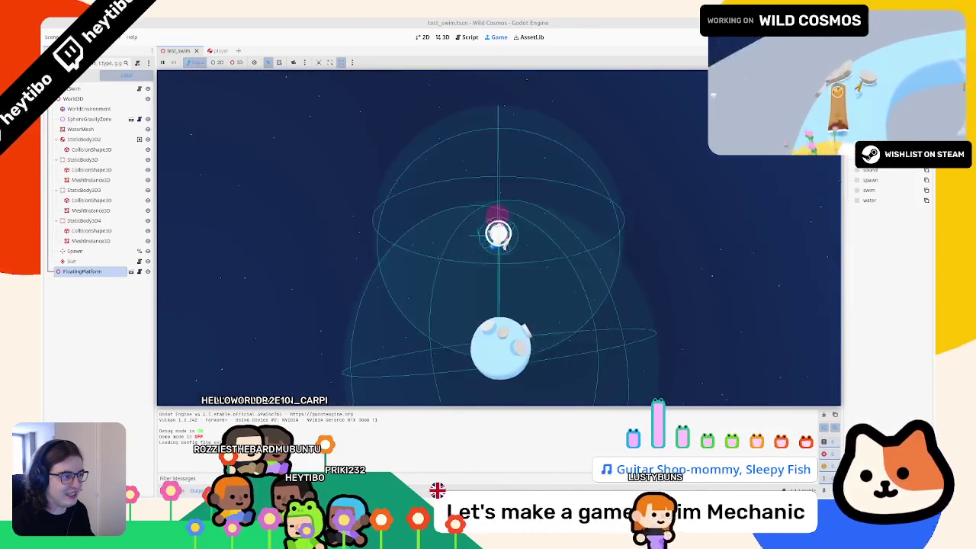
pyautogui.press('F6')
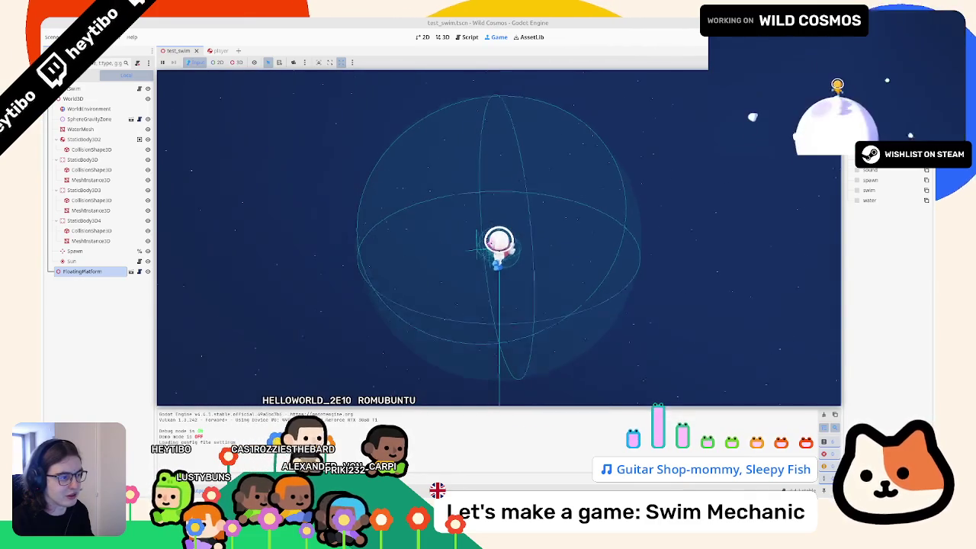
pyautogui.press('Escape')
pyautogui.press('F8')
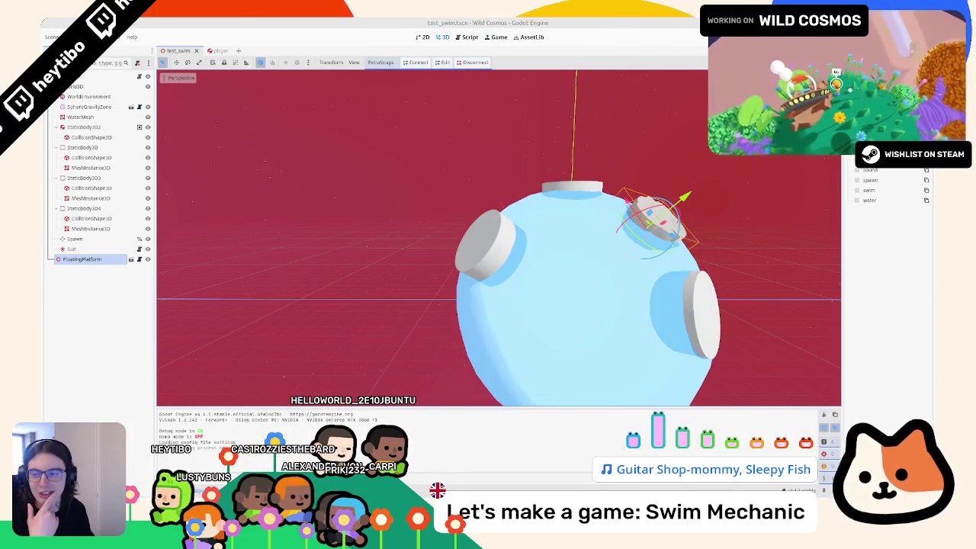
# Orbit the view, run the scene with F6 to test swimming, then return to swim_state.gd
pyautogui.moveTo(231, 234); pyautogui.dragTo(377, 248)
pyautogui.press('F6')
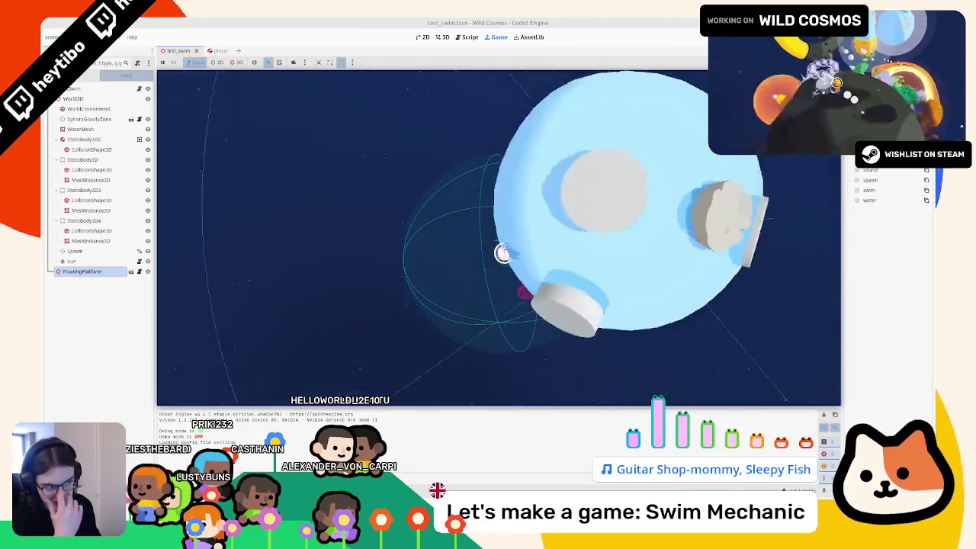
pyautogui.press('Escape')
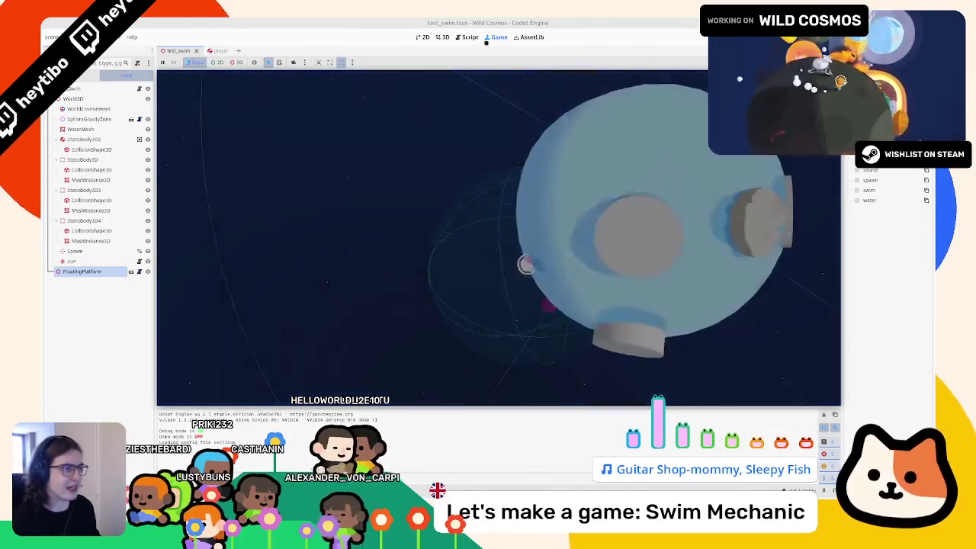
pyautogui.click(469, 37)
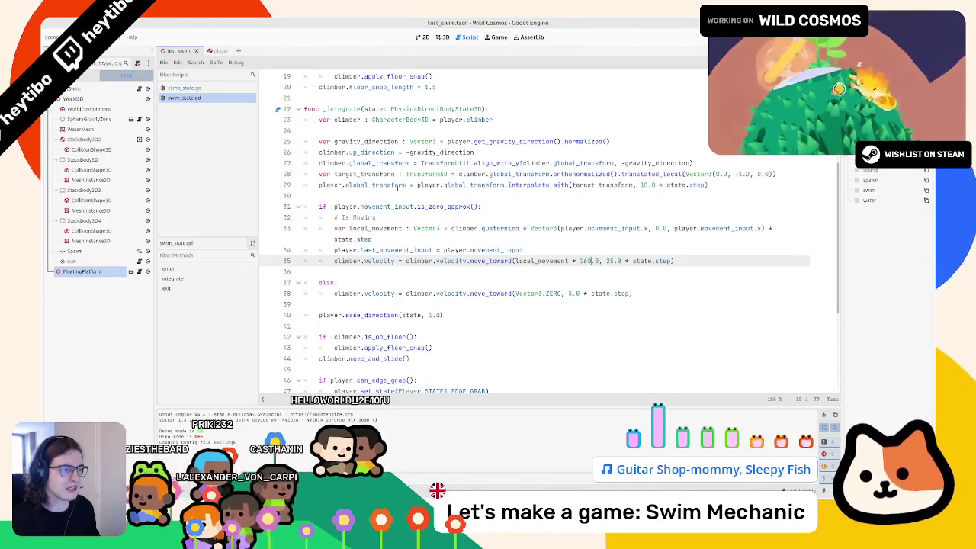
# Replace line 29's interpolated transform with target_transform and try it in the running game
pyautogui.doubleClick(365, 174)
pyautogui.hotkey('ctrl', 'c')
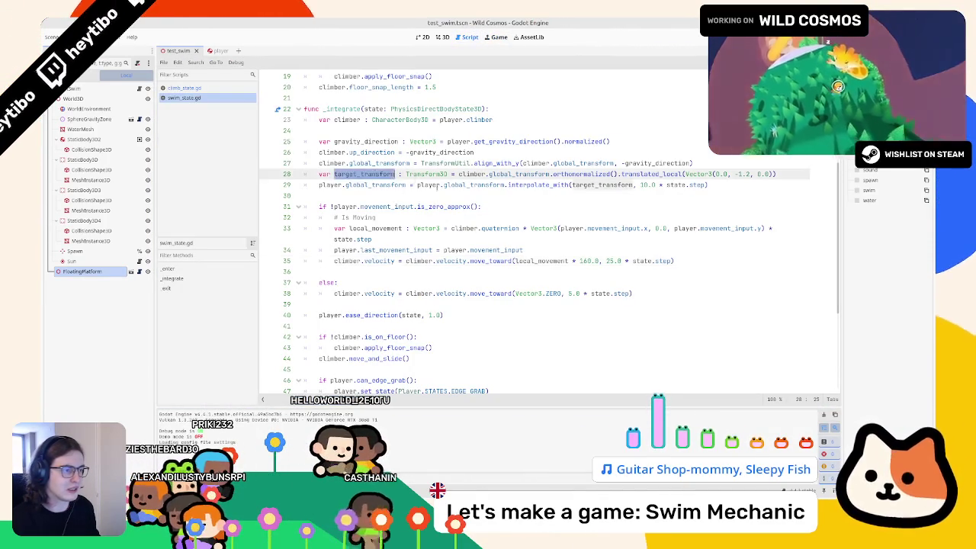
pyautogui.moveTo(418, 185); pyautogui.dragTo(742, 184)
pyautogui.hotkey('ctrl', 'v')
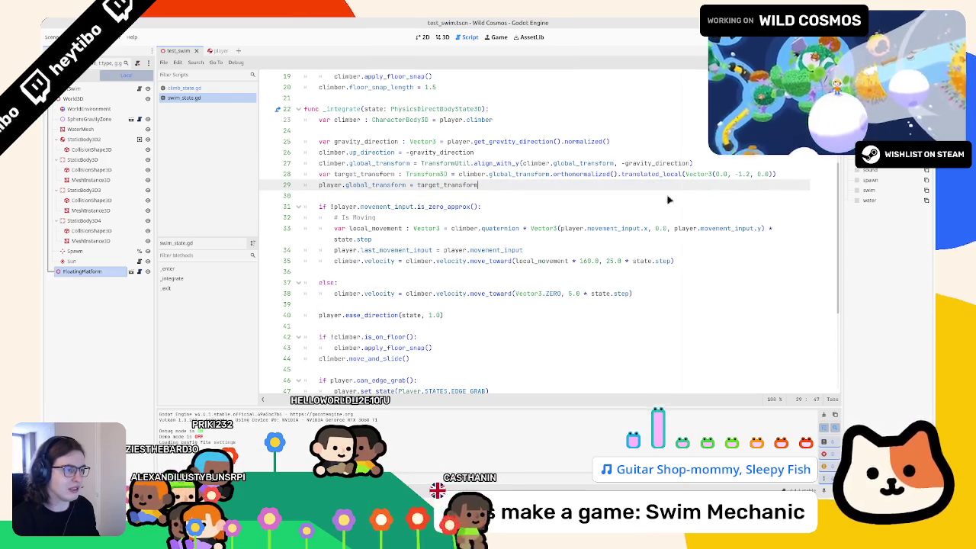
pyautogui.click(485, 37)
pyautogui.press('Escape')
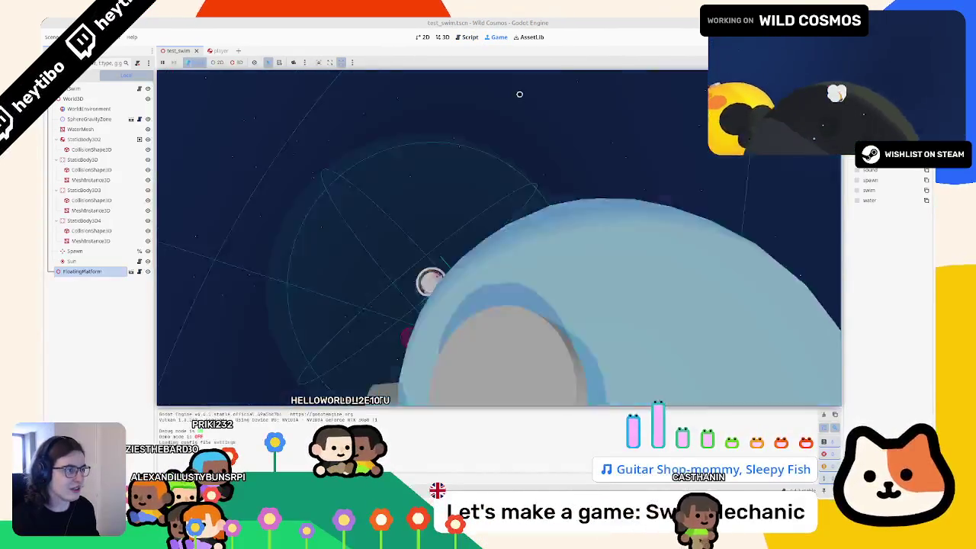
pyautogui.press('Escape')
# Review the player.disabled check in _enter, then relaunch the scene with F6
pyautogui.click(466, 37)
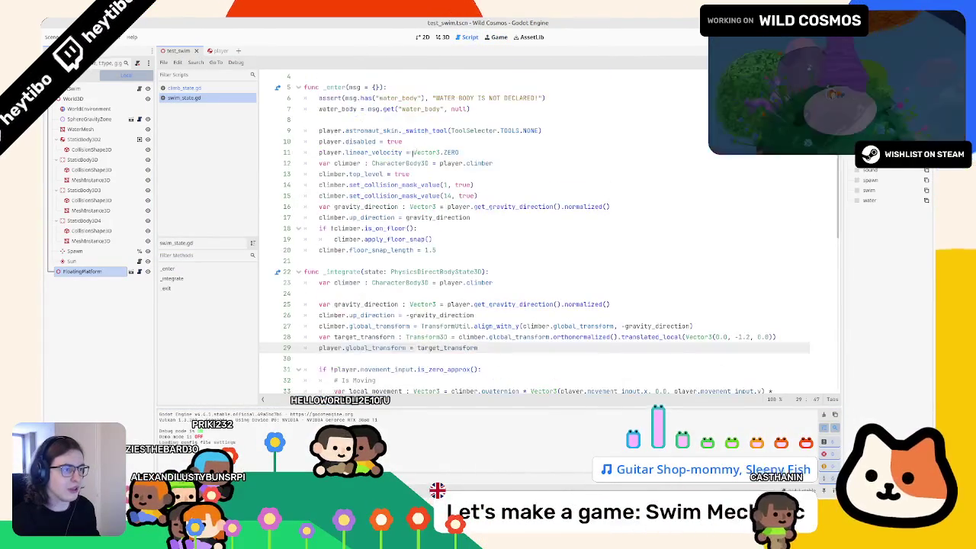
pyautogui.click(355, 131)
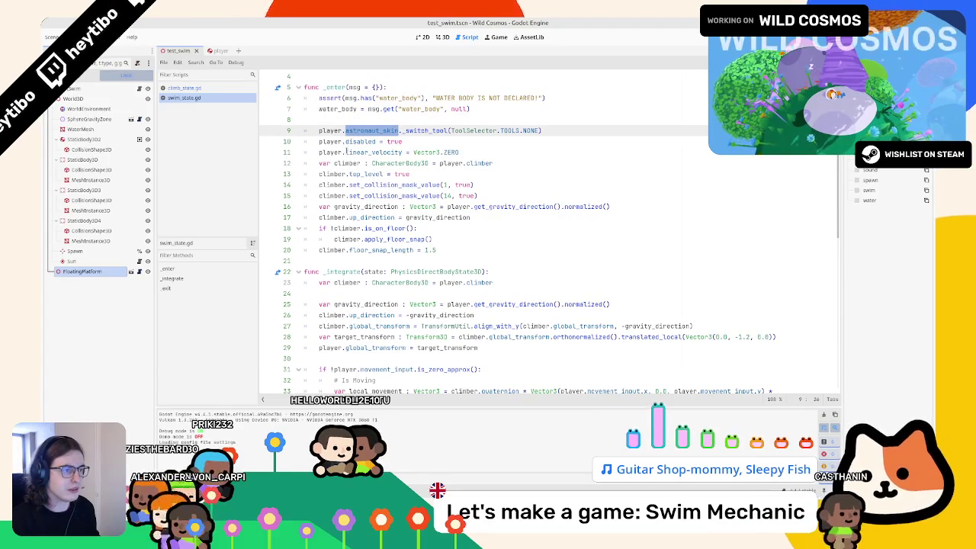
pyautogui.click(346, 152)
pyautogui.moveTo(319, 142); pyautogui.dragTo(377, 142)
pyautogui.doubleClick(330, 141)
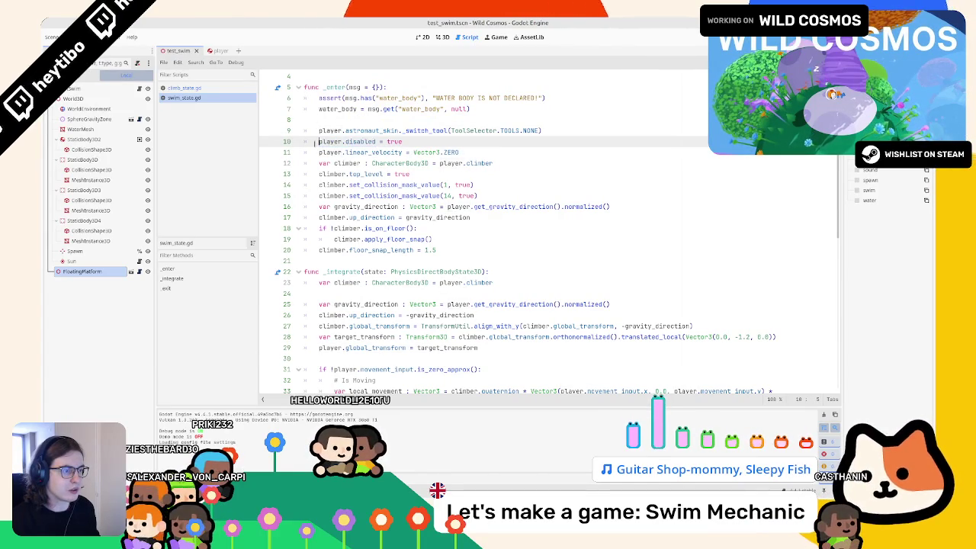
pyautogui.moveTo(313, 142); pyautogui.dragTo(357, 145)
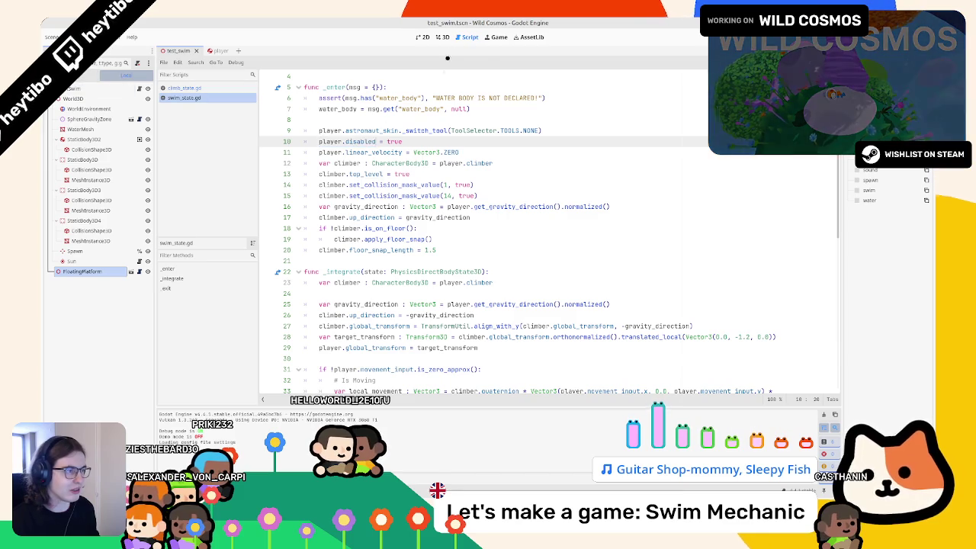
pyautogui.click(442, 36)
pyautogui.press('F6')
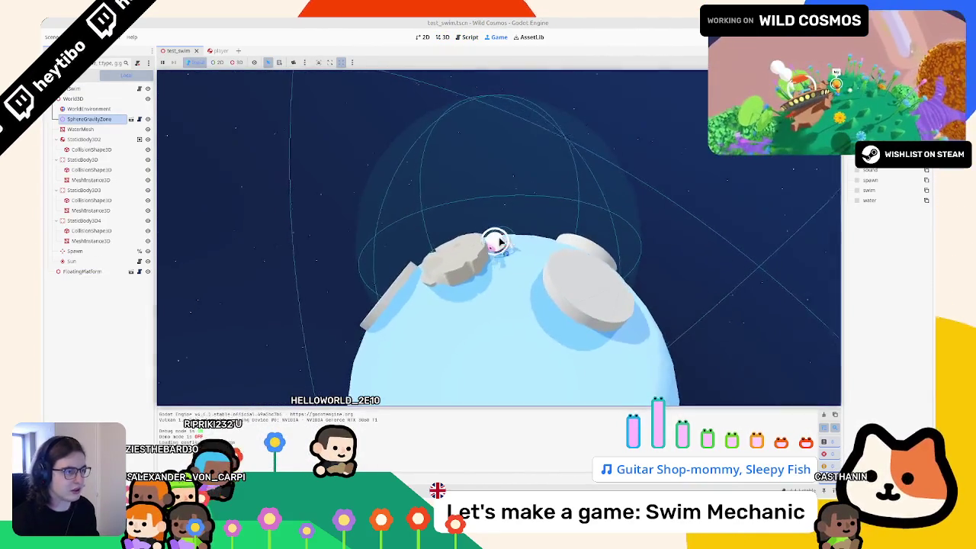
# Restart the swim test run, pause it, and stop it with F8
pyautogui.press('F6')
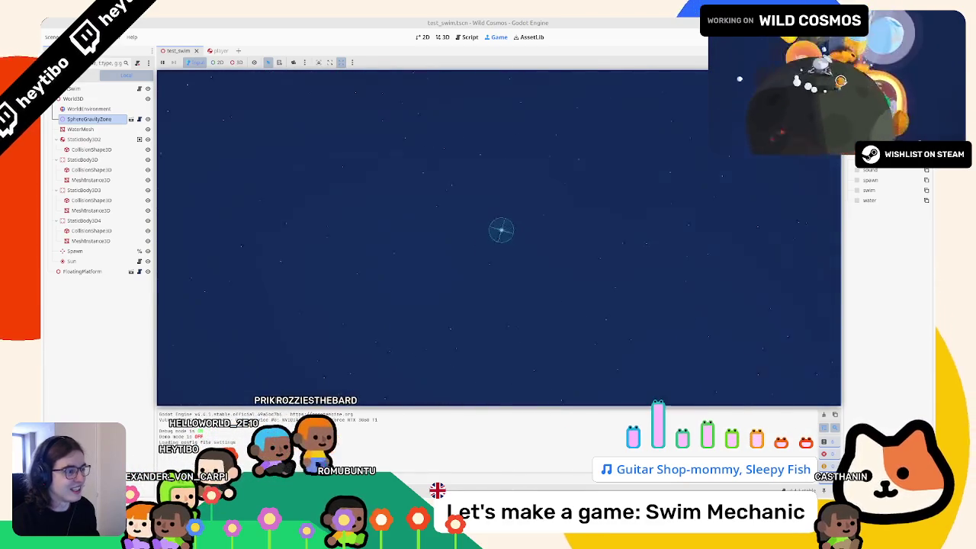
pyautogui.press('Escape')
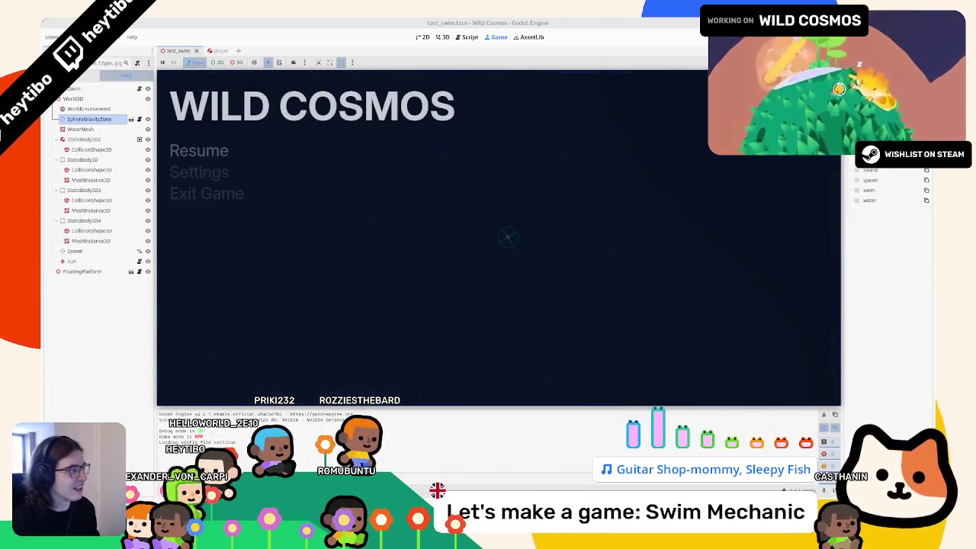
pyautogui.press('F8')
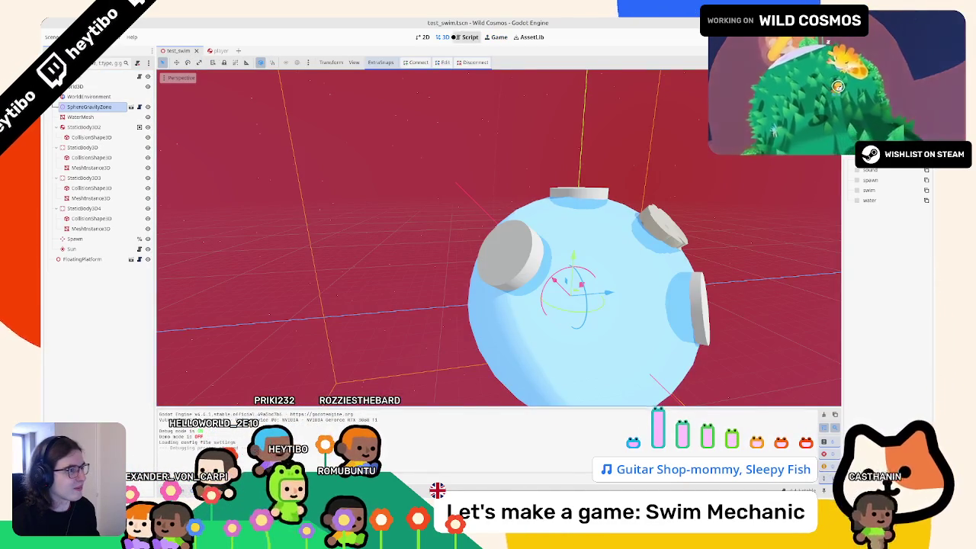
# Add 'climber.velocity = Vector3.ZERO' after line 20 in swim_state.gd's _enter, then run the scene
pyautogui.click(467, 37)
pyautogui.scroll(-10, 389, 266)
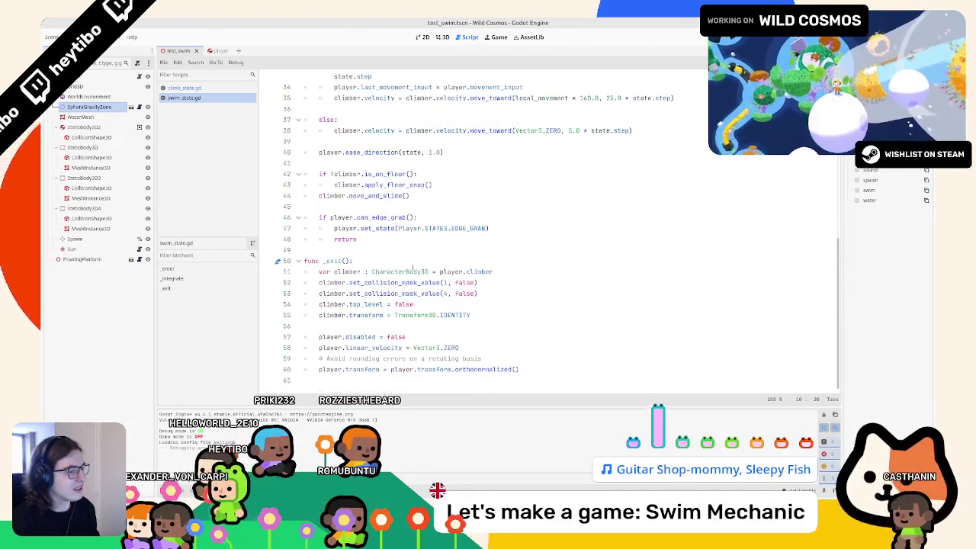
pyautogui.doubleClick(336, 196)
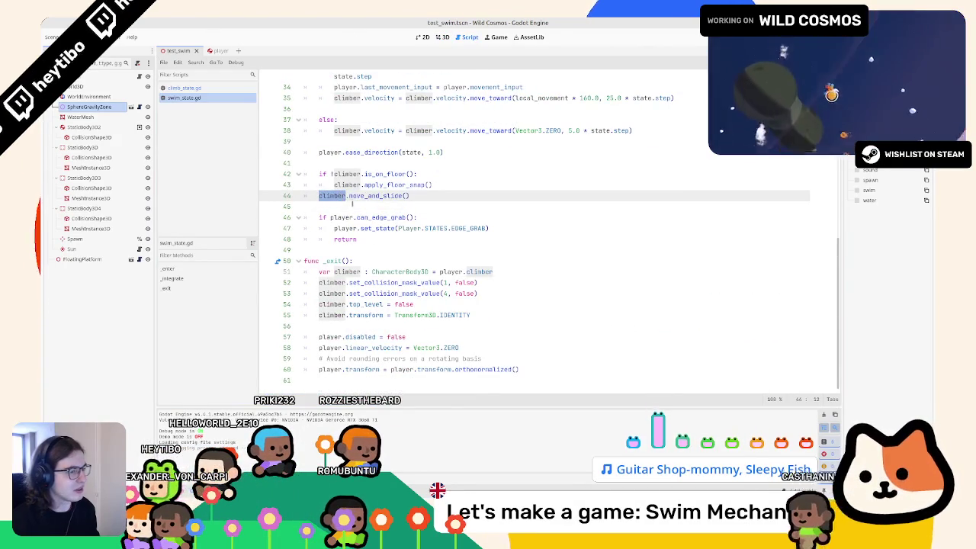
pyautogui.scroll(11, 374, 256)
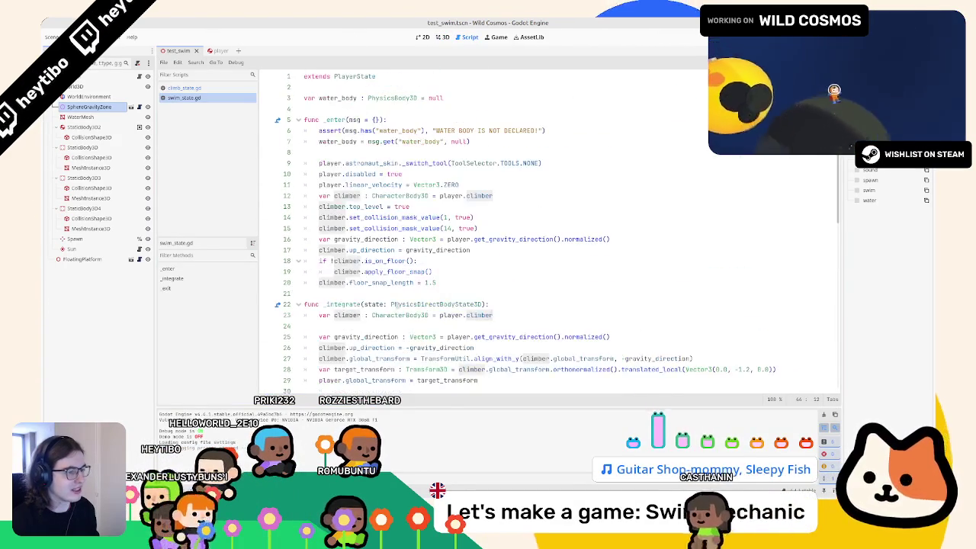
pyautogui.click(454, 282)
pyautogui.press('Return')
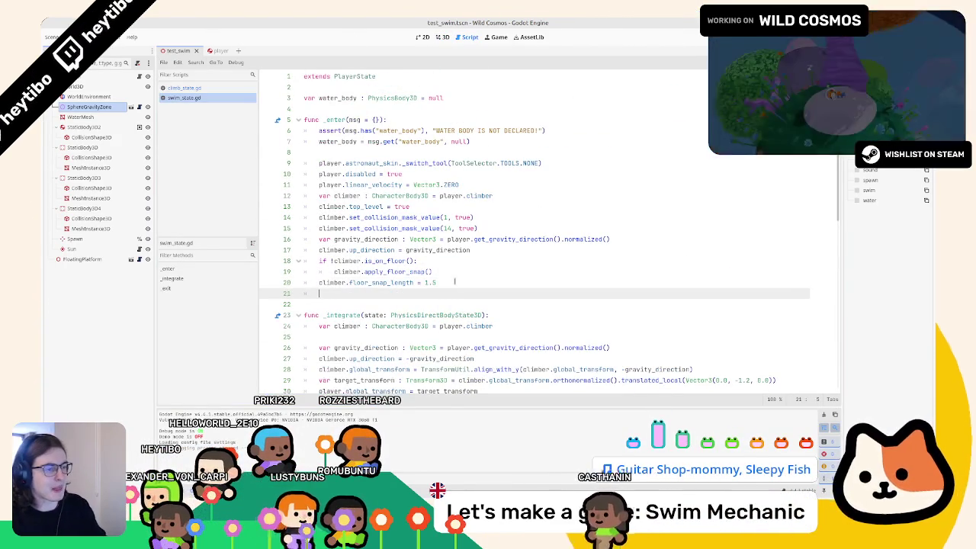
pyautogui.write('climber.velocity = vector3')
pyautogui.press('Return')
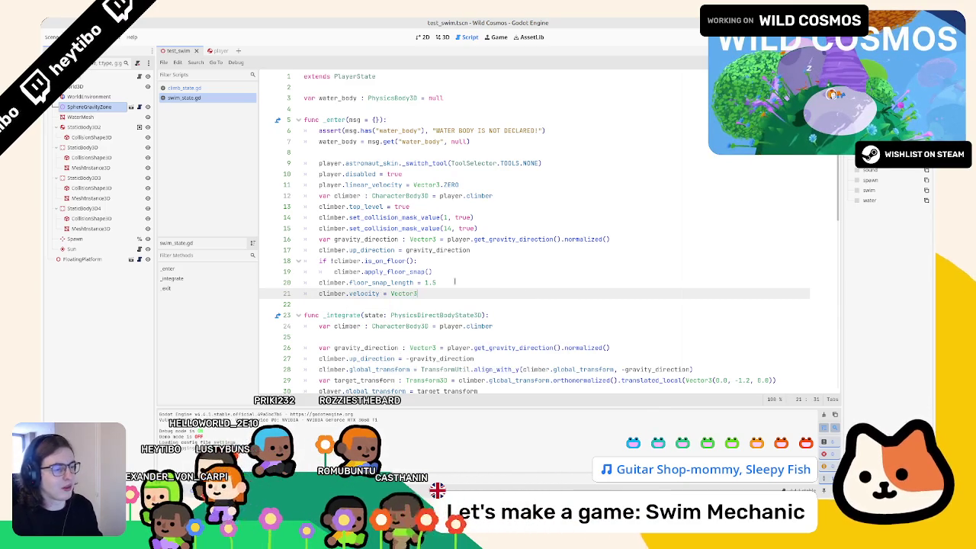
pyautogui.press('F6')
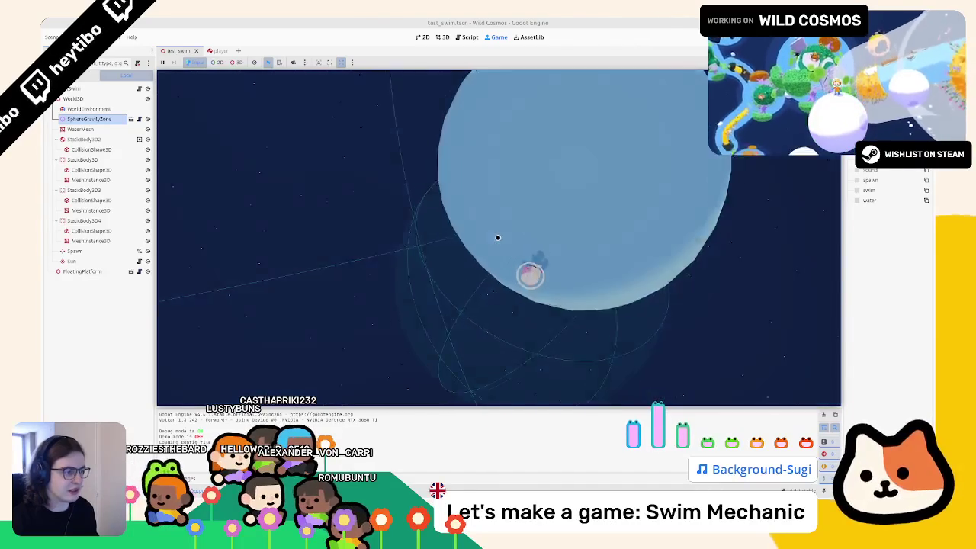
# Pause the running game and widen the property panel showing the live Player
pyautogui.press('Escape')
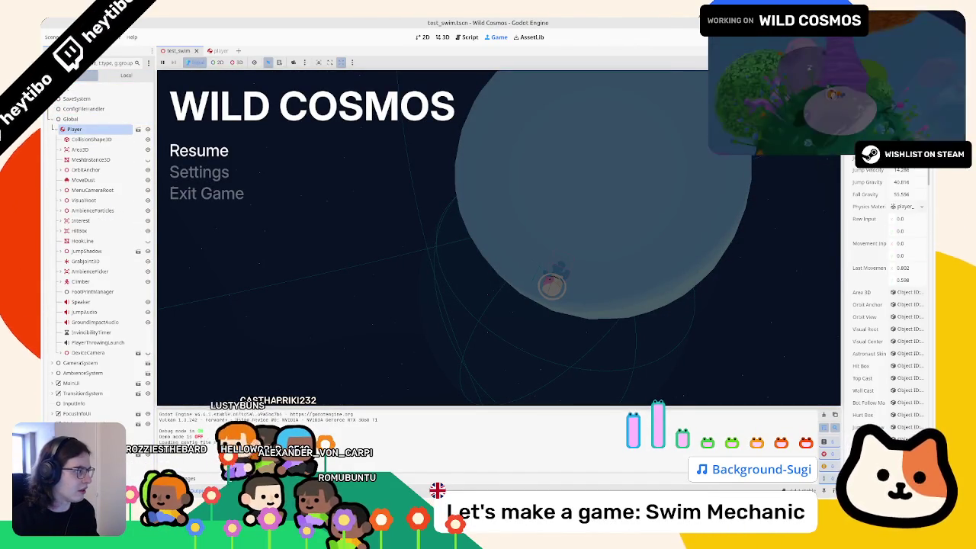
pyautogui.moveTo(842, 229); pyautogui.dragTo(668, 183)
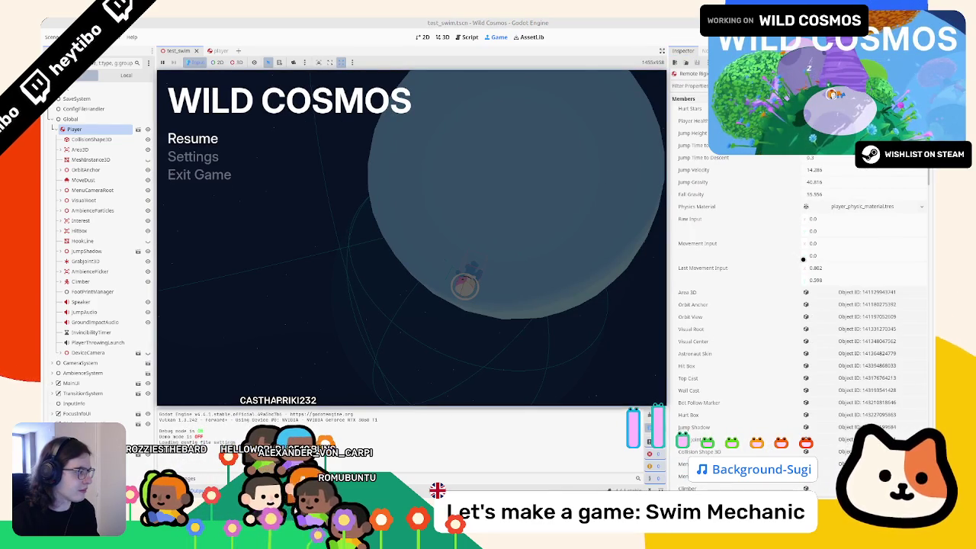
# Turn on Freeze for the live Player body and test it in the resumed game
pyautogui.scroll(-10, 803, 259)
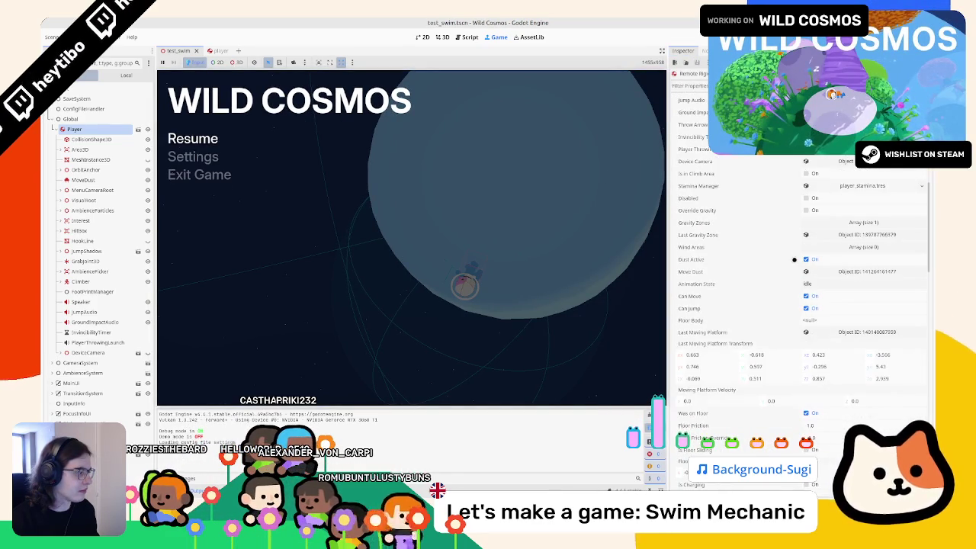
pyautogui.scroll(-5, 762, 272)
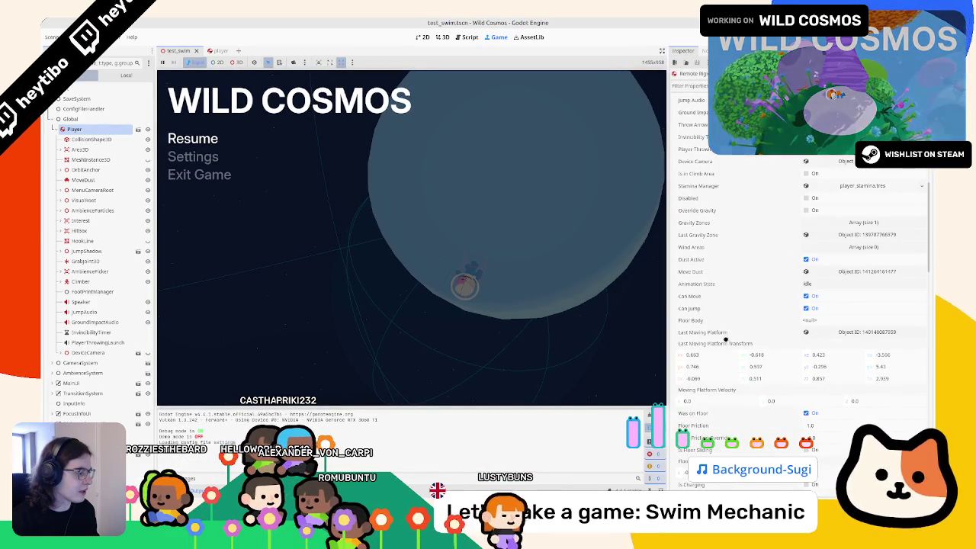
pyautogui.scroll(-5, 727, 337)
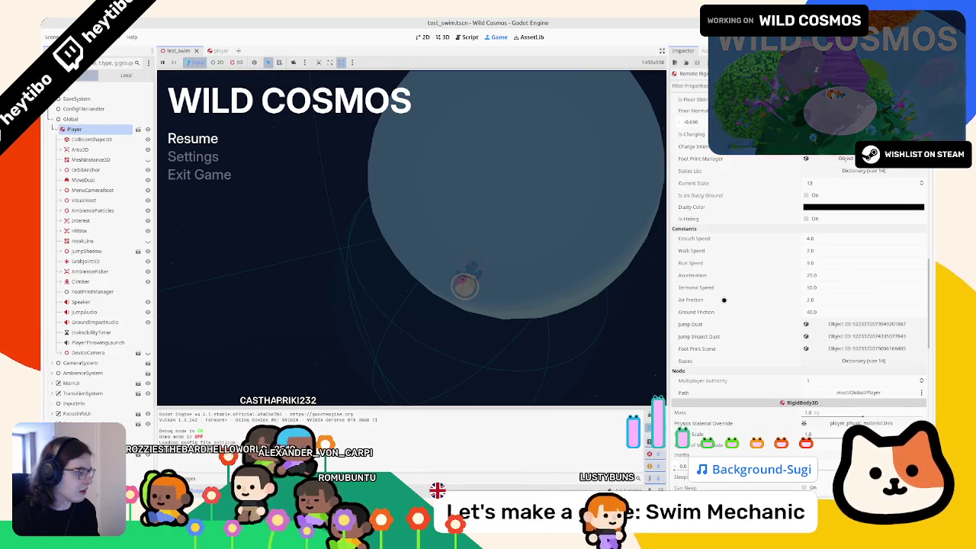
pyautogui.scroll(-5, 724, 300)
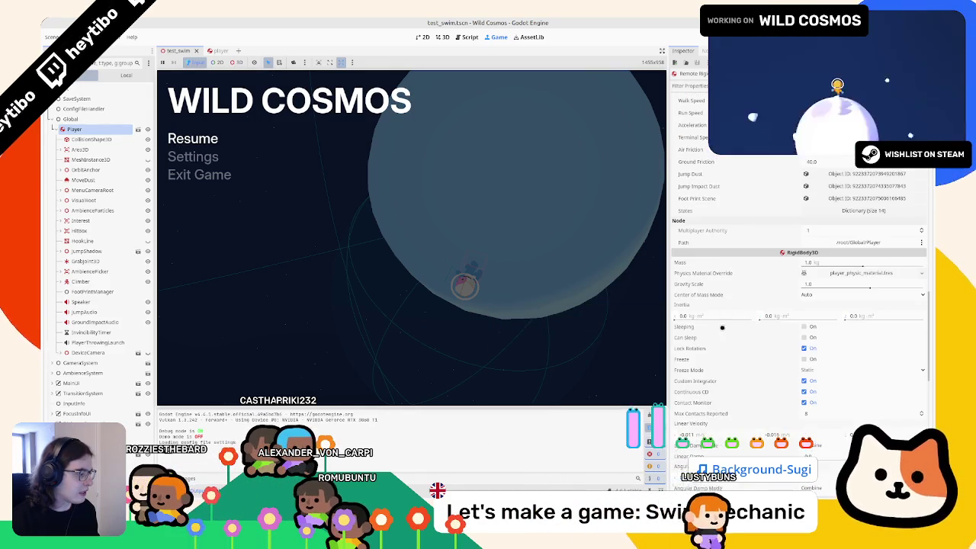
pyautogui.scroll(-3, 710, 386)
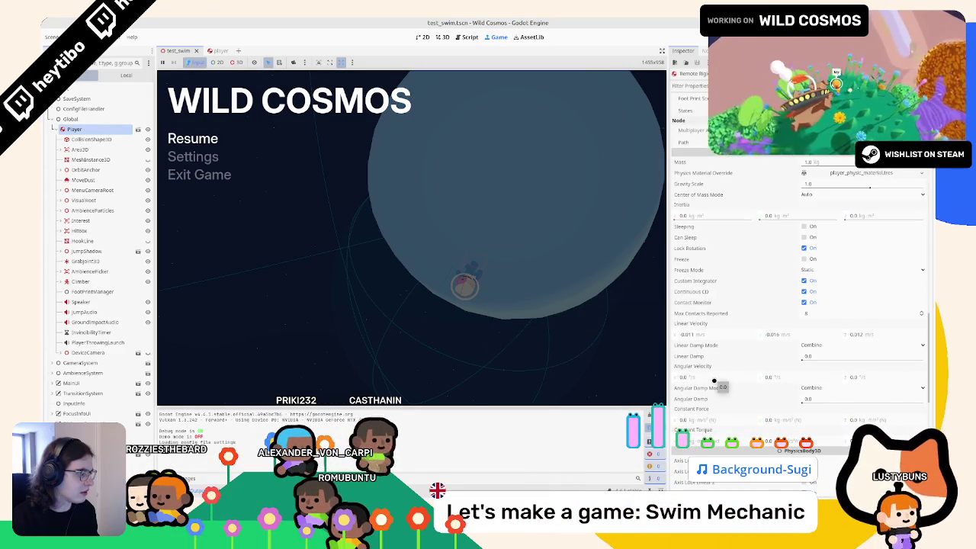
pyautogui.scroll(-3, 715, 380)
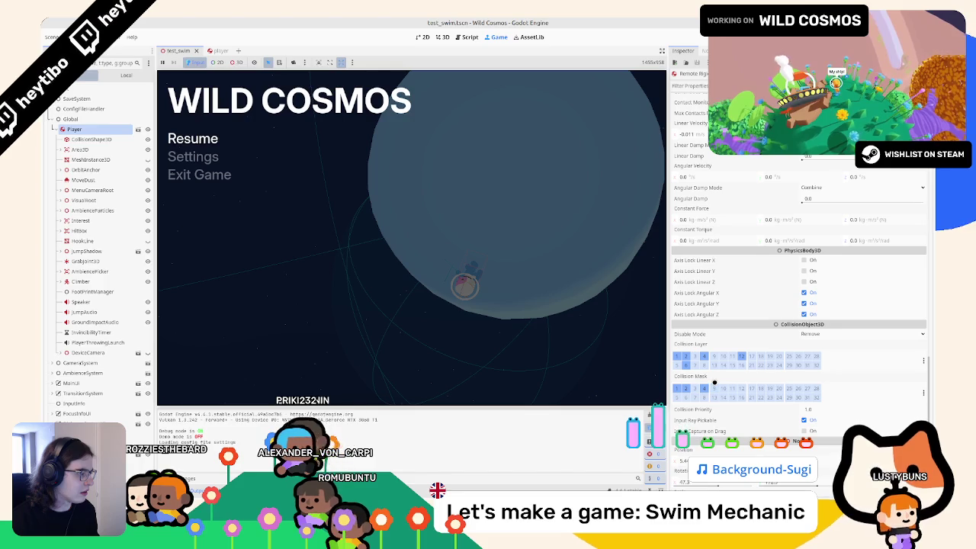
pyautogui.scroll(-3, 715, 383)
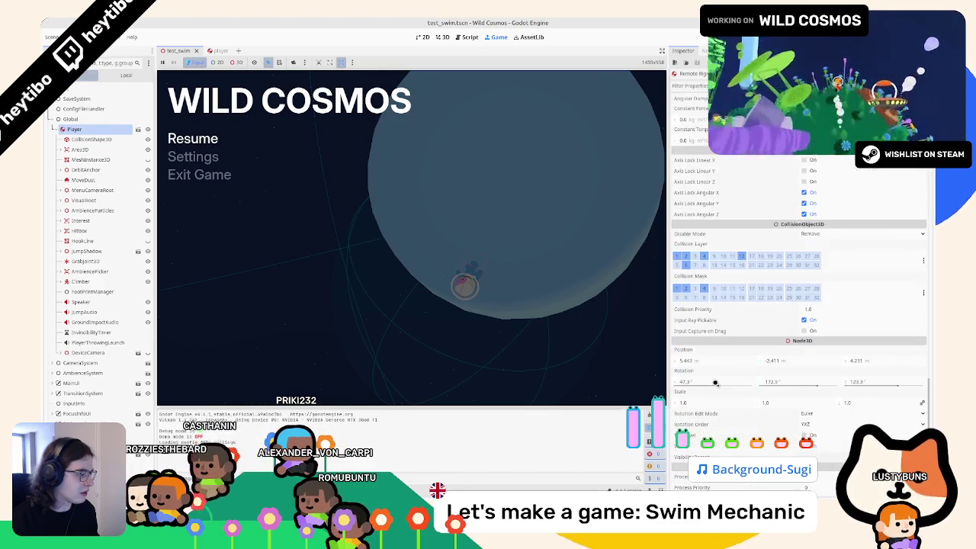
pyautogui.scroll(7, 715, 383)
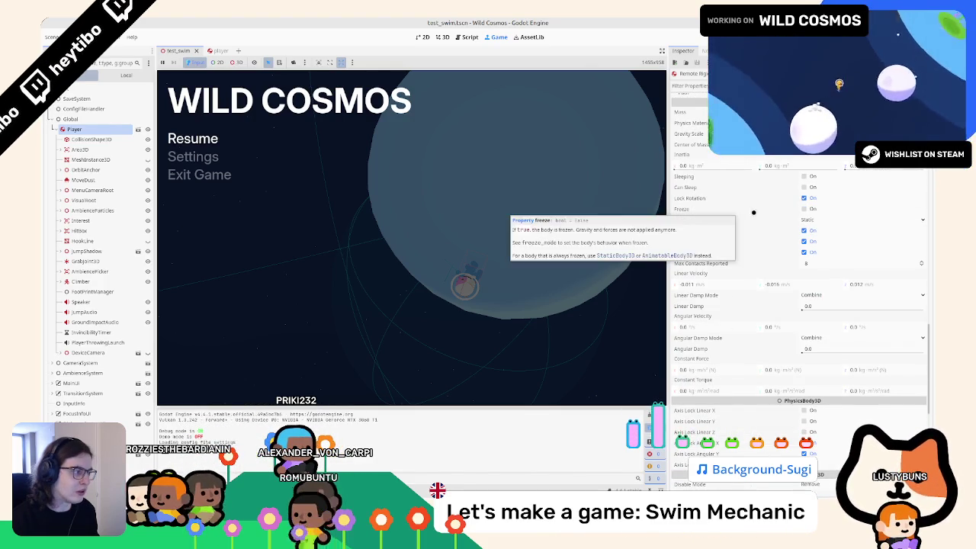
pyautogui.click(806, 209)
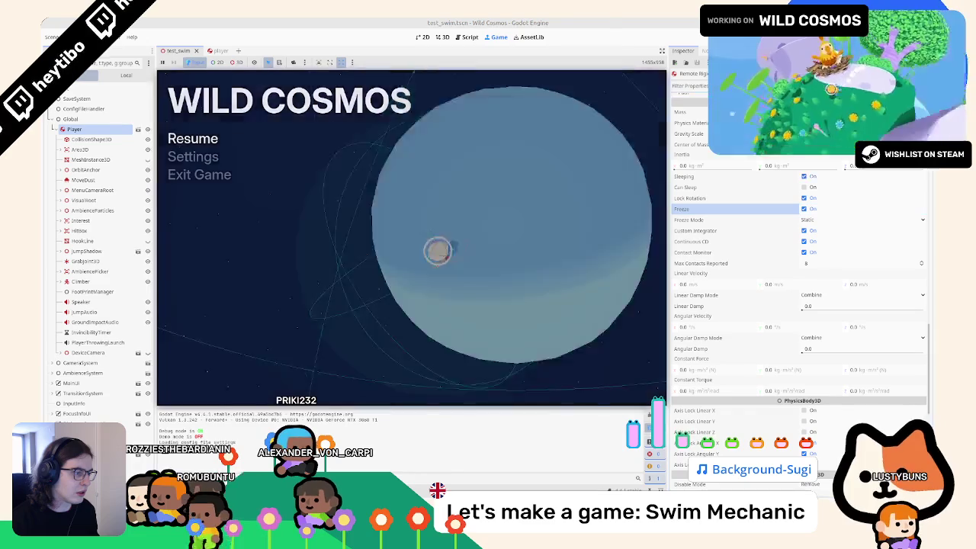
pyautogui.press('Escape')
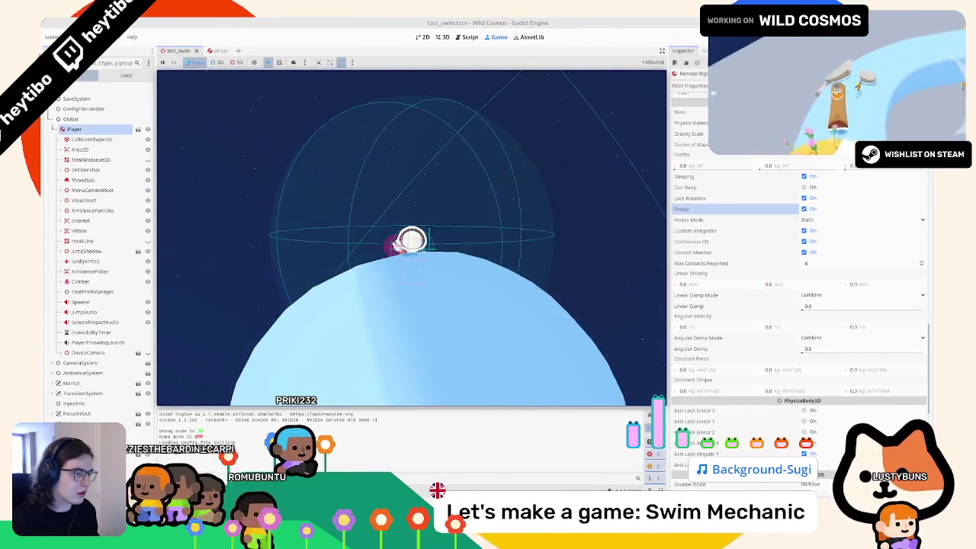
pyautogui.press('Escape')
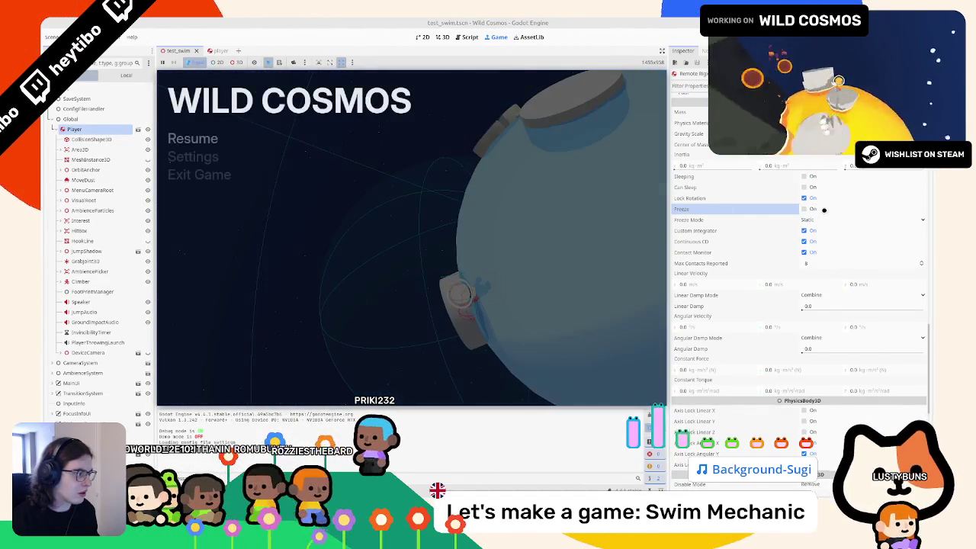
# Set the Player's Freeze Mode to Kinematic, test again, then restart the run with F5
pyautogui.click(814, 208)
pyautogui.click(814, 221)
pyautogui.click(819, 240)
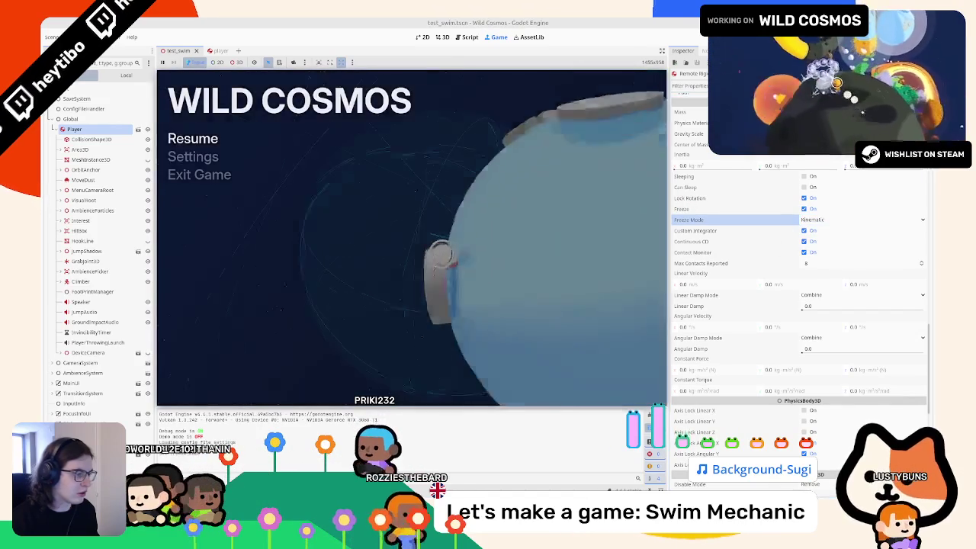
pyautogui.press('Escape')
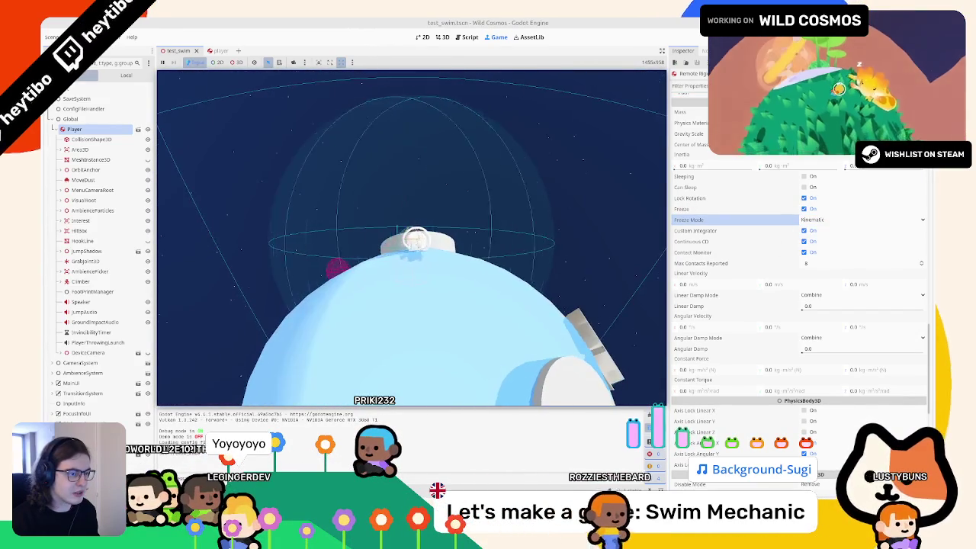
pyautogui.press('Escape')
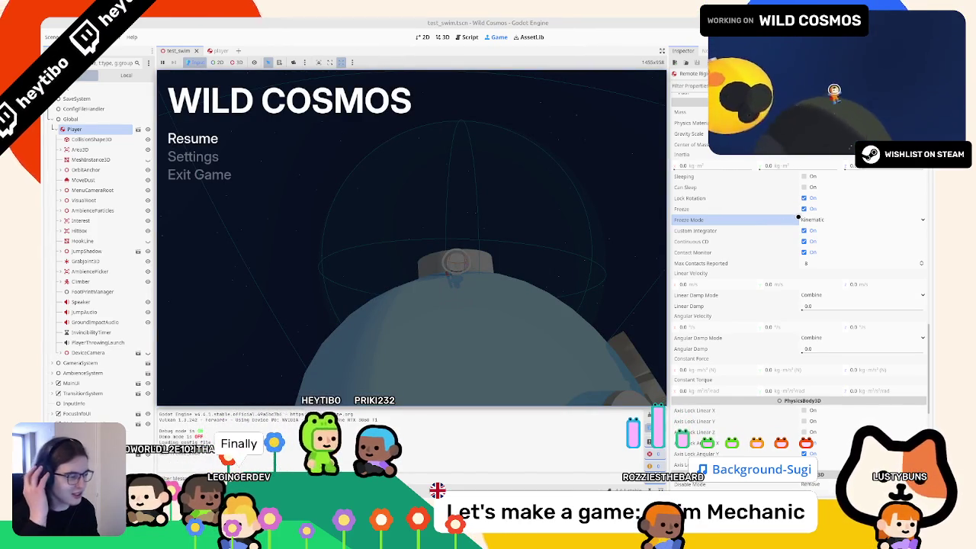
pyautogui.press('F5')
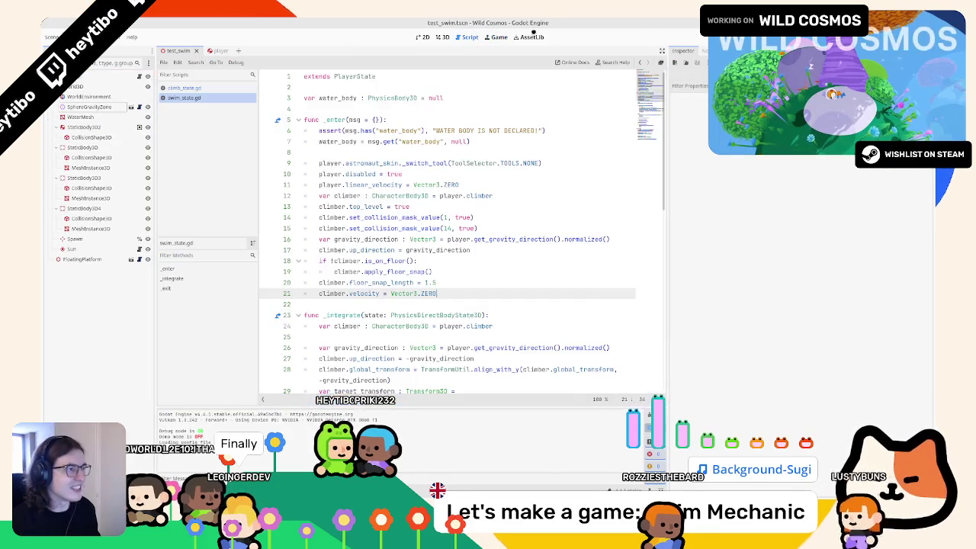
# Inspect the disabled variable and _set_disabled's set_deferred call in player.gd
pyautogui.keyDown('ctrl'); pyautogui.click(362, 174); pyautogui.keyUp('ctrl')
pyautogui.keyDown('ctrl'); pyautogui.click(468, 76); pyautogui.keyUp('ctrl')
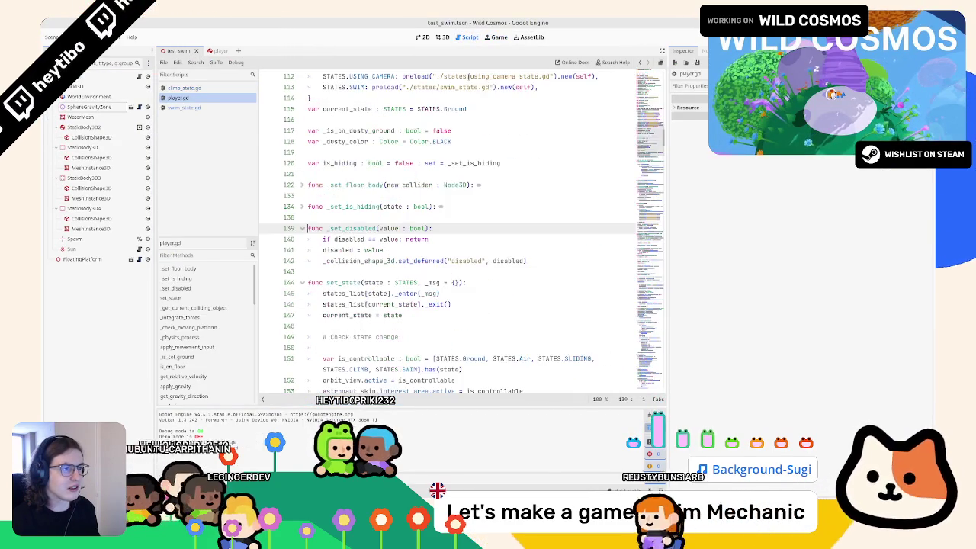
pyautogui.click(405, 261)
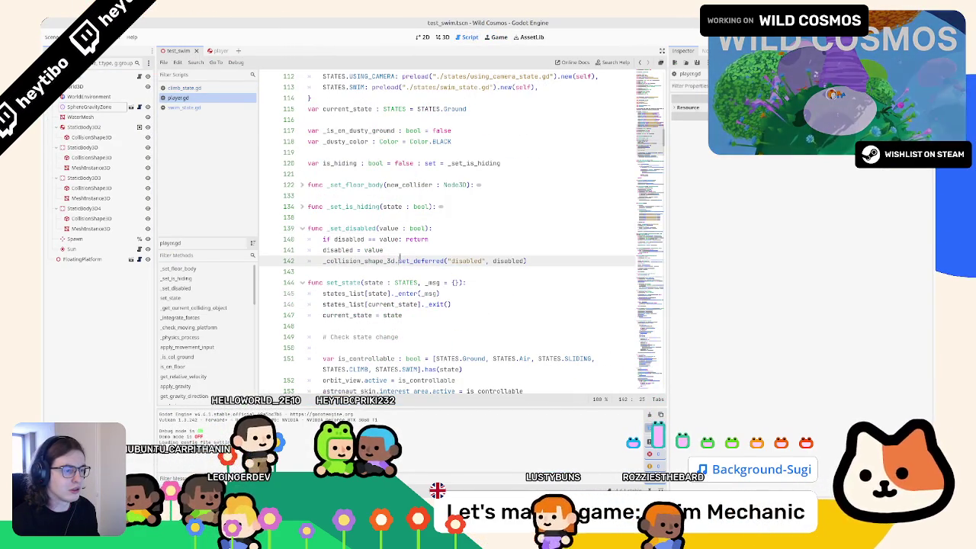
pyautogui.doubleClick(419, 261)
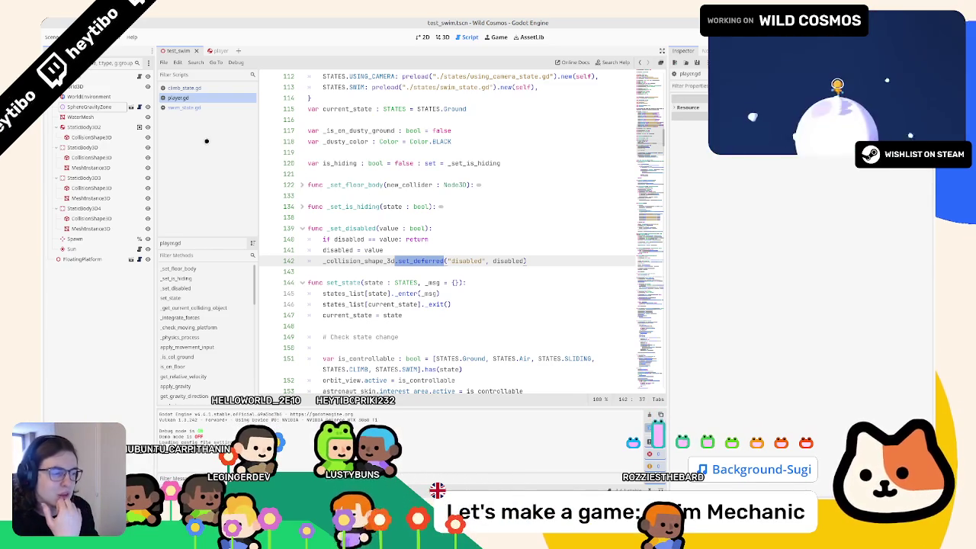
# Compare climb_state.gd's player.disabled line with player.gd's _set_disabled setter
pyautogui.click(188, 88)
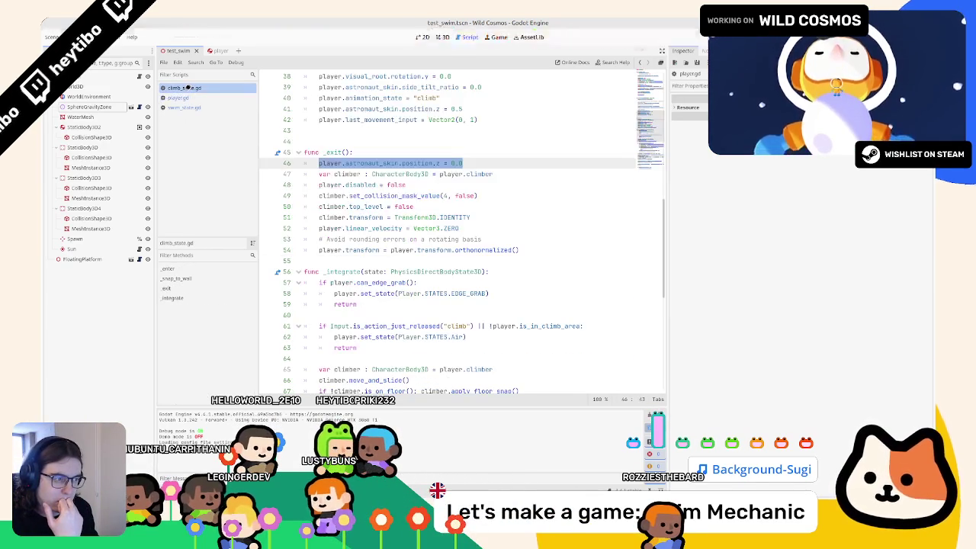
pyautogui.scroll(3, 303, 166)
pyautogui.scroll(10, 302, 165)
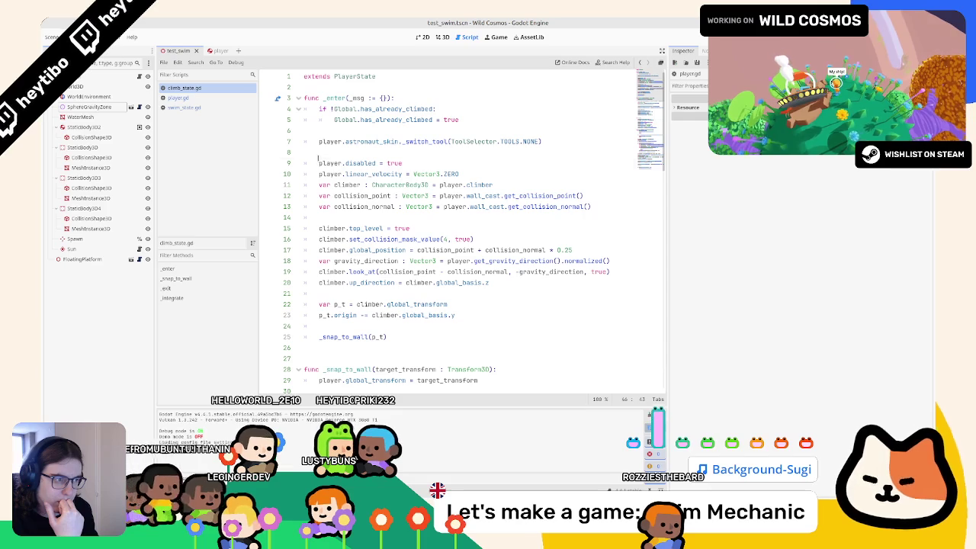
pyautogui.click(318, 158)
pyautogui.click(178, 98)
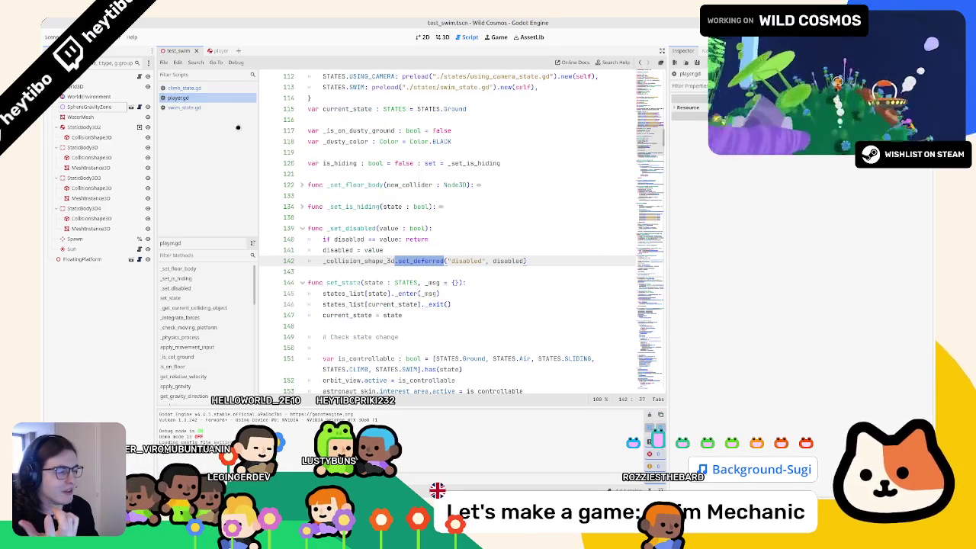
pyautogui.click(185, 88)
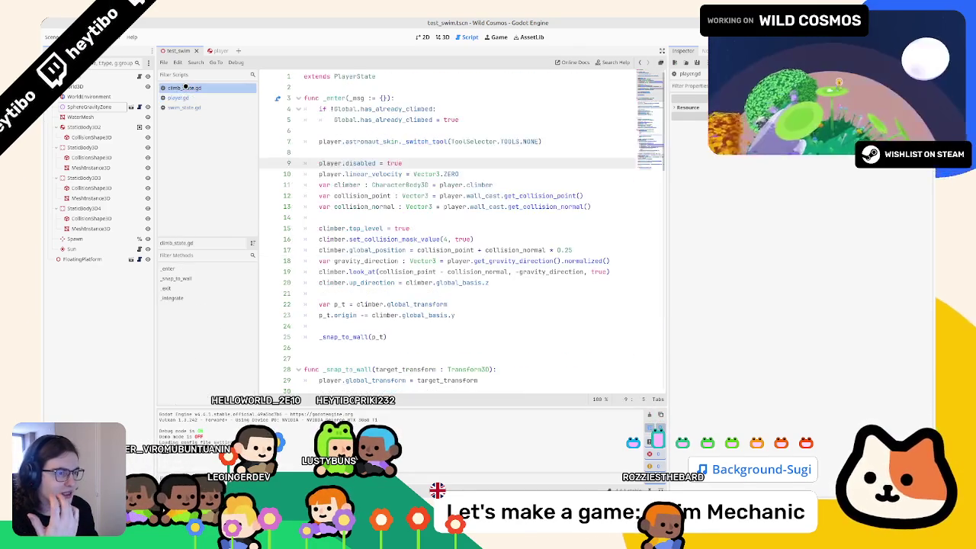
pyautogui.doubleClick(360, 163)
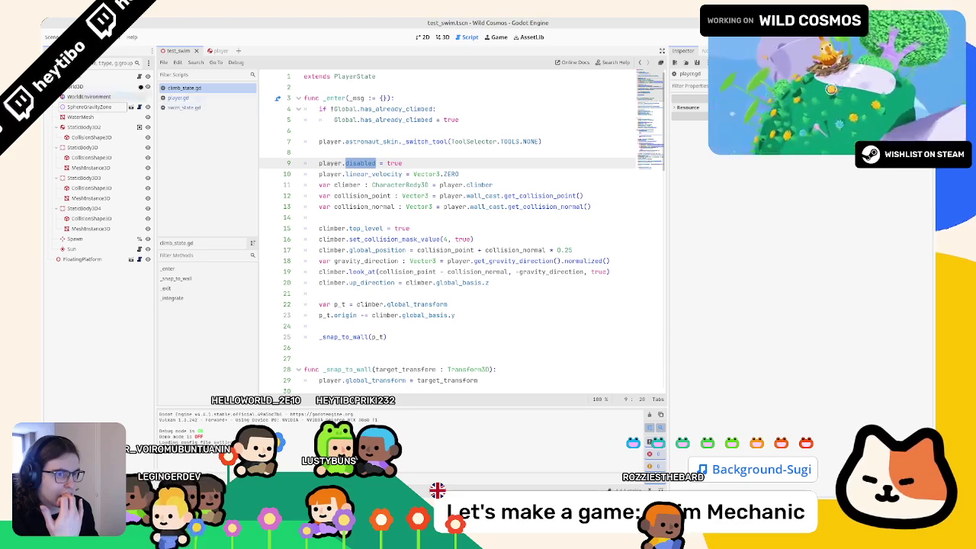
pyautogui.click(190, 99)
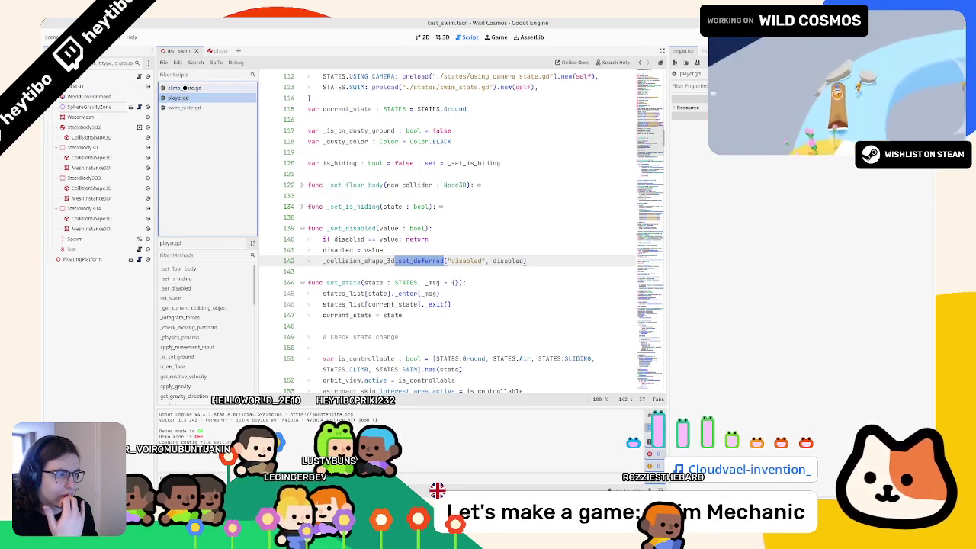
pyautogui.click(184, 87)
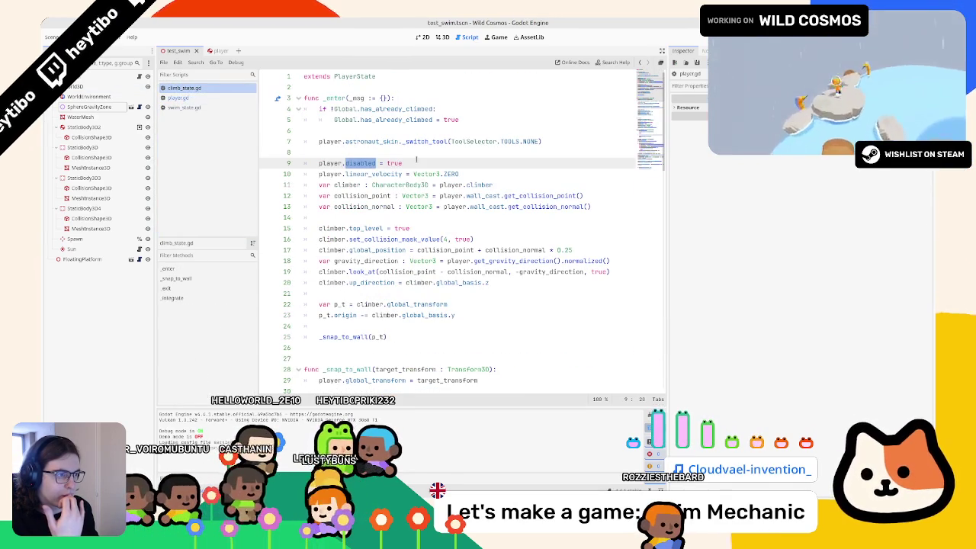
# Add 'player.freeze = true' after player.disabled = true and run the scene
pyautogui.press('Return')
pyautogui.write('player.freeze = true')
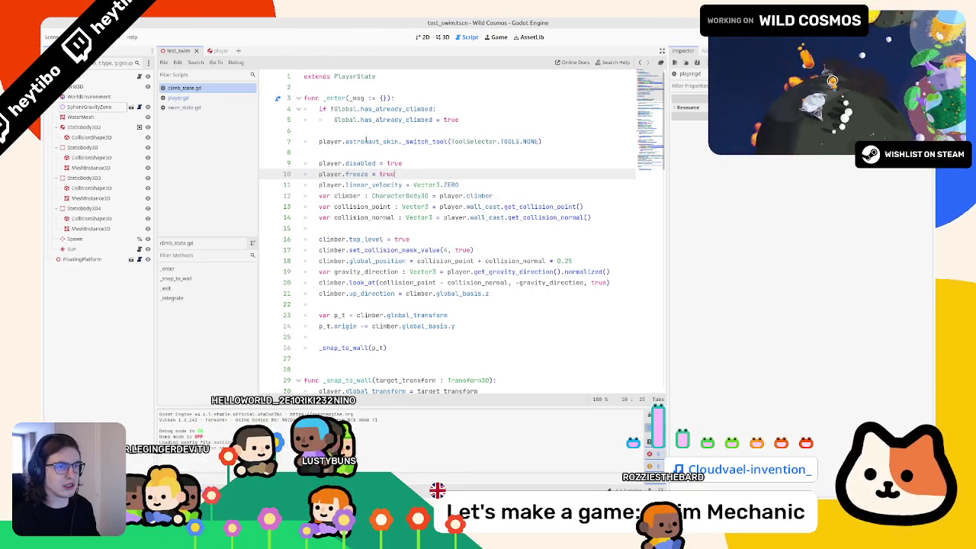
pyautogui.press('F6')
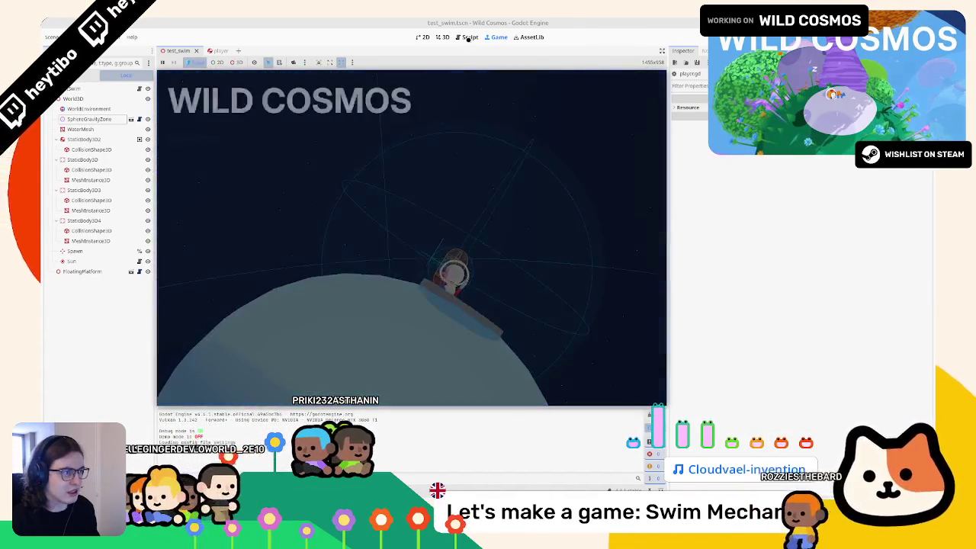
# Comment out lines 9–10 in climb_state.gd and rerun the scene without them
pyautogui.click(467, 36)
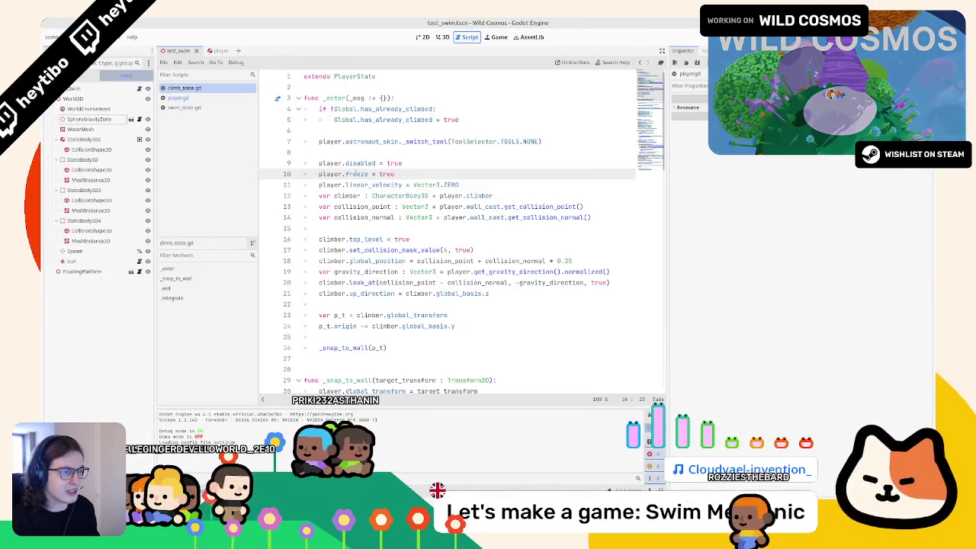
pyautogui.click(323, 174)
pyautogui.moveTo(323, 174); pyautogui.dragTo(320, 163)
pyautogui.hotkey('ctrl', 'k')
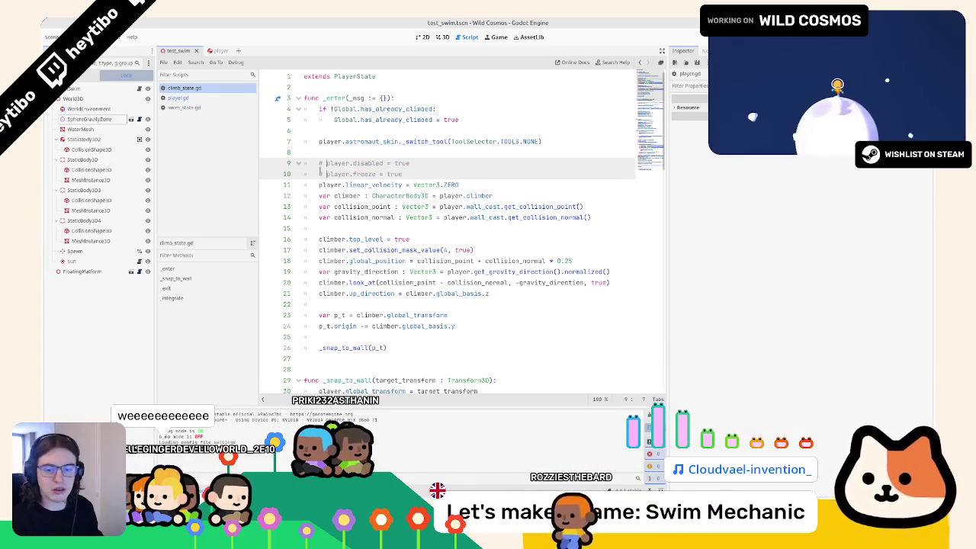
pyautogui.press('F6')
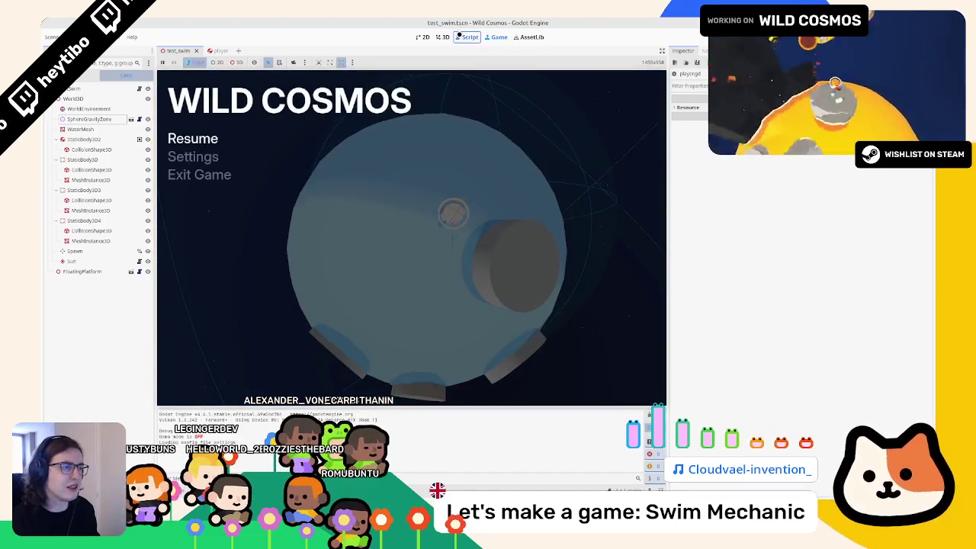
# Uncomment both lines, then copy and delete the player.freeze = true line
pyautogui.click(460, 35)
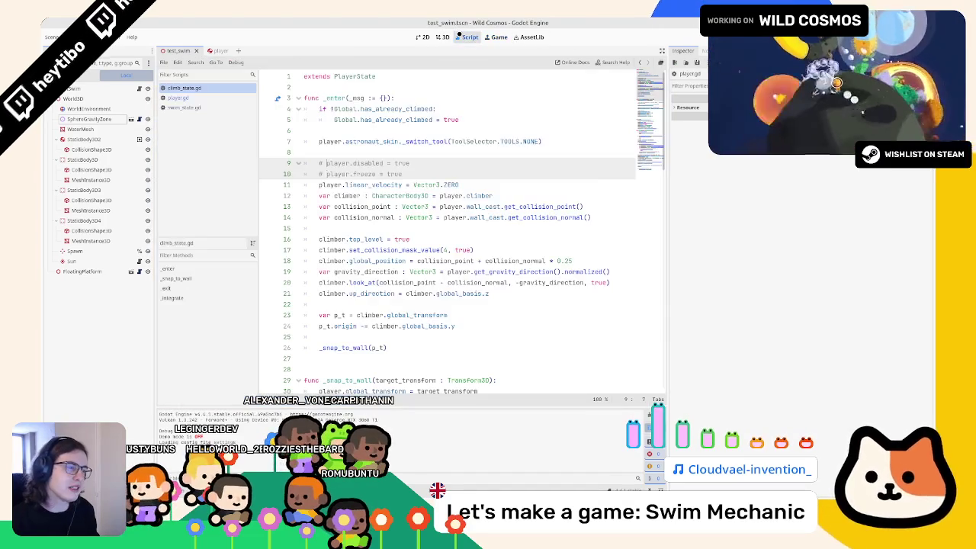
pyautogui.hotkey('ctrl', 'k')
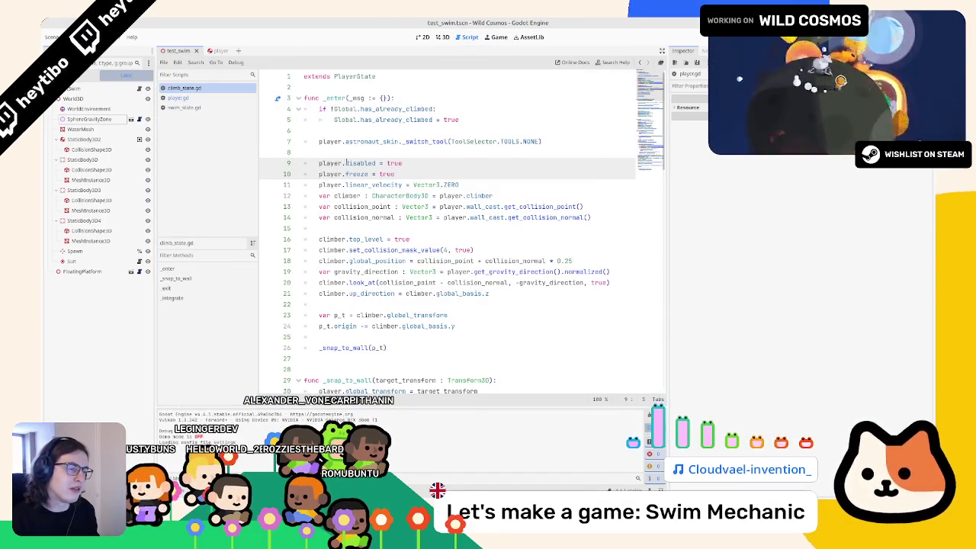
pyautogui.press('Home')
pyautogui.press('Home')
pyautogui.hotkey('shift', 'Down')
pyautogui.hotkey('shift', 'Down')
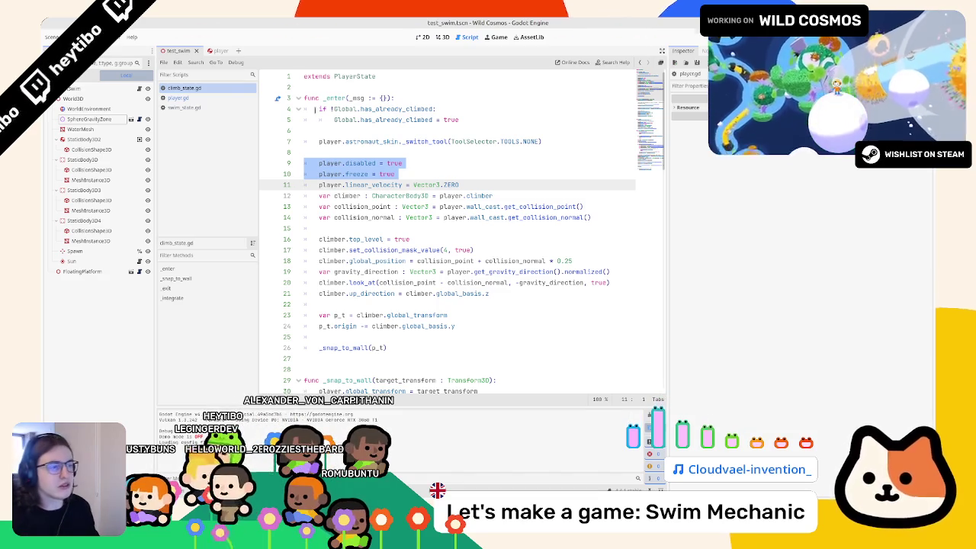
pyautogui.press('Up')
pyautogui.hotkey('ctrl', 'shift', 'k')
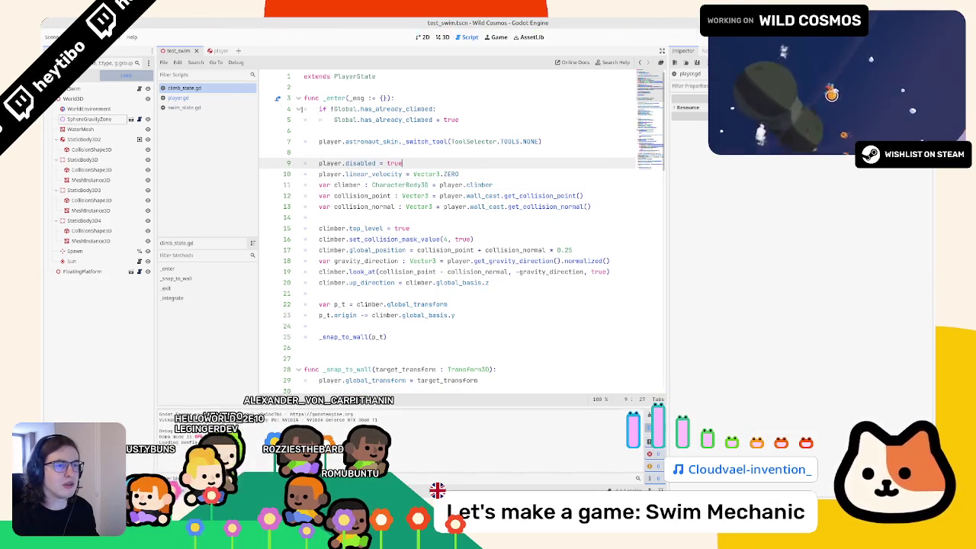
pyautogui.click(199, 107)
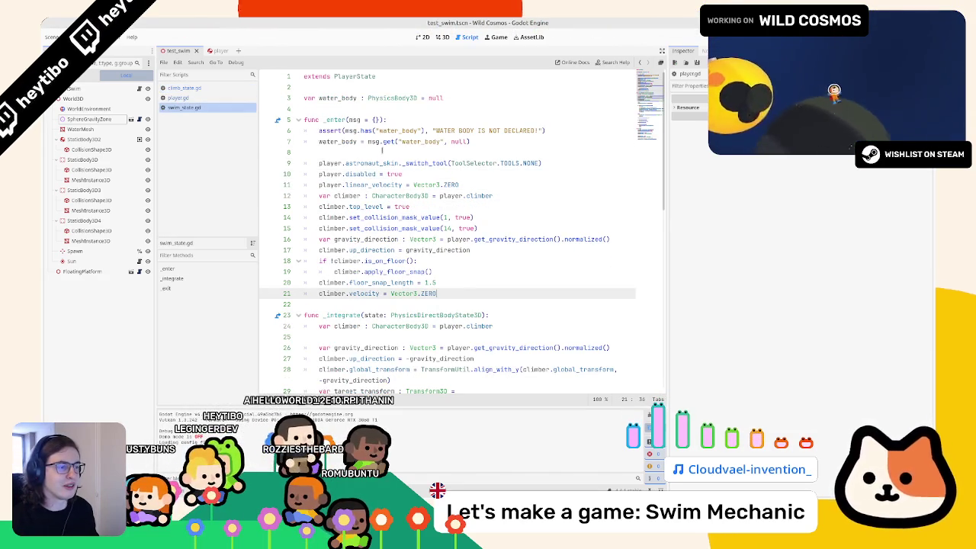
# Paste 'player.freeze = true' below player.disabled = true in swim_state.gd, run, and pause
pyautogui.click(376, 180)
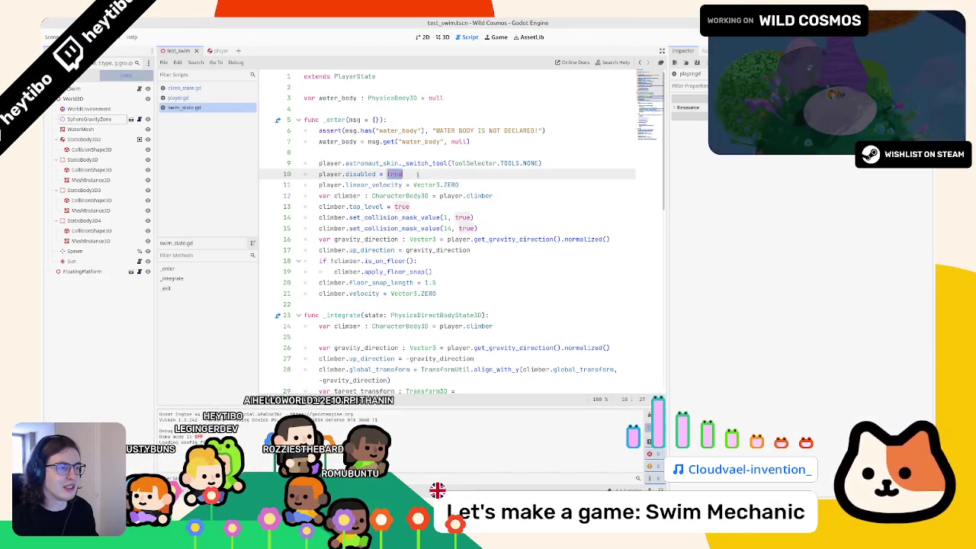
pyautogui.write('player.freeze = true')
pyautogui.hotkey('alt', 'Tab')
pyautogui.click(409, 173)
pyautogui.press('F6')
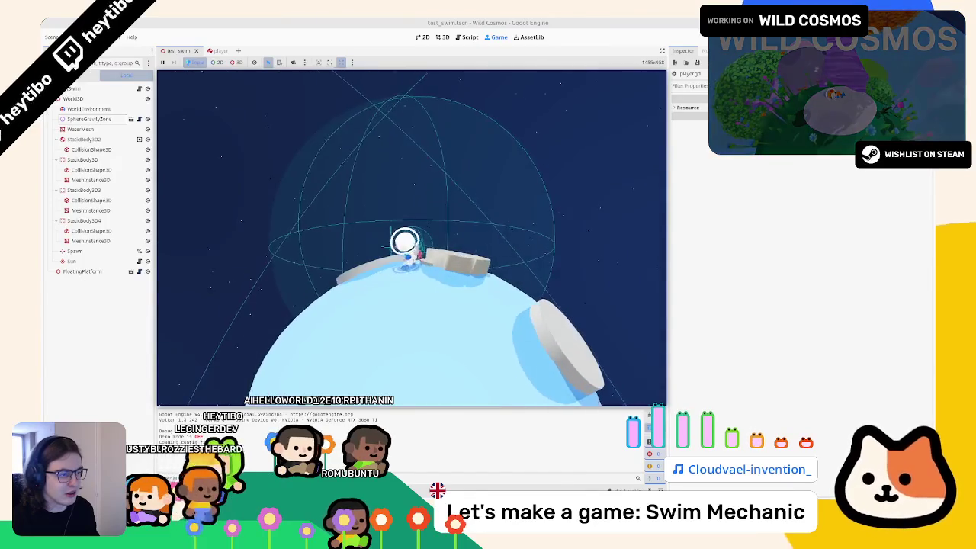
pyautogui.press('Escape')
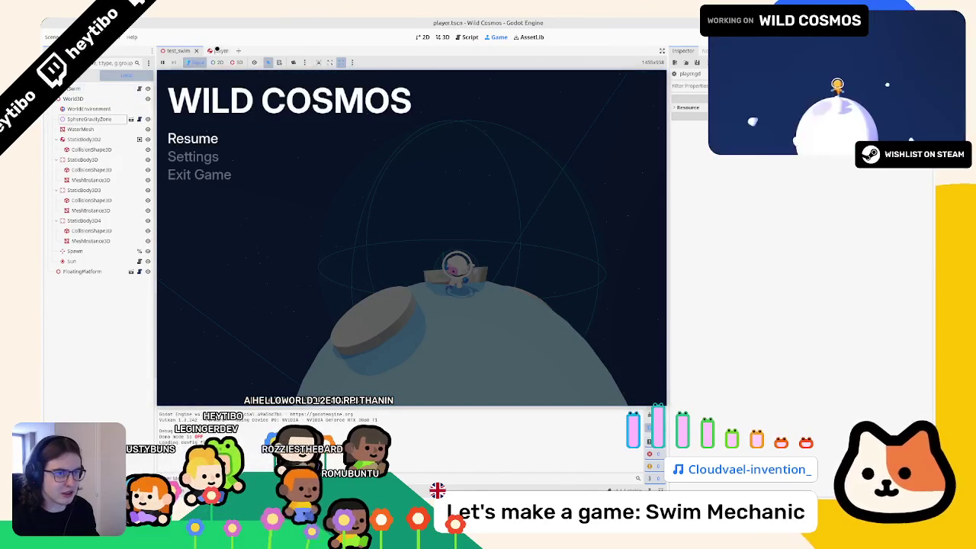
# Set the player scene's Freeze Mode to Kinematic, then run and stop the test_swim scene
pyautogui.click(218, 49)
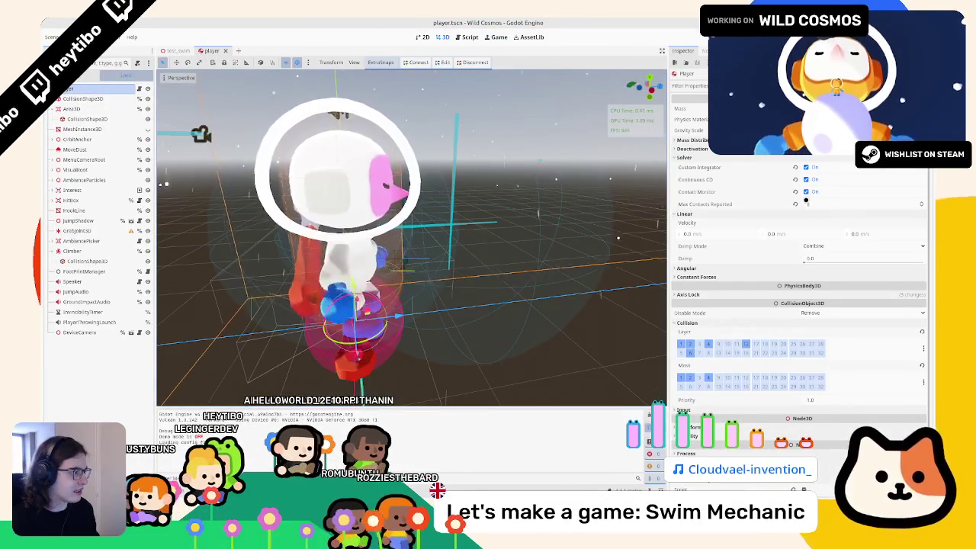
pyautogui.click(691, 149)
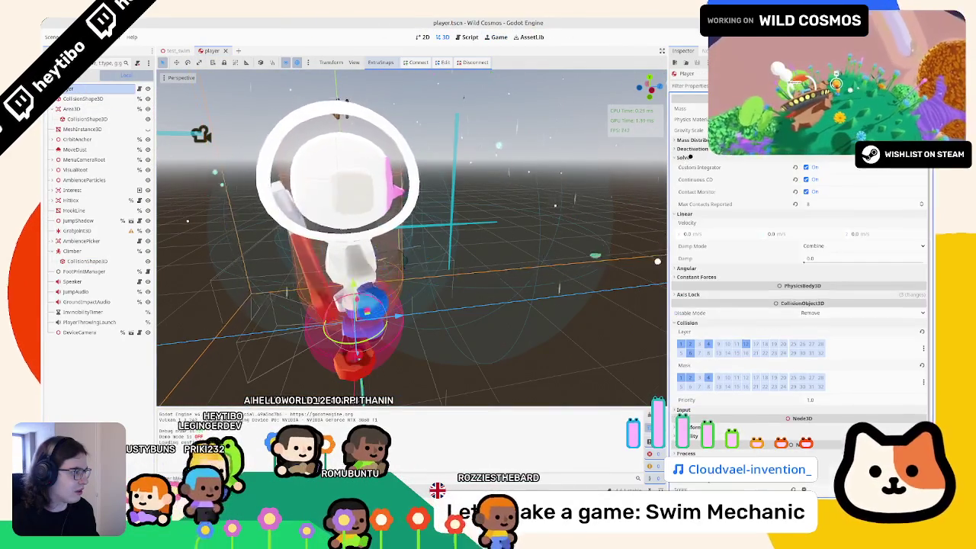
pyautogui.click(854, 207)
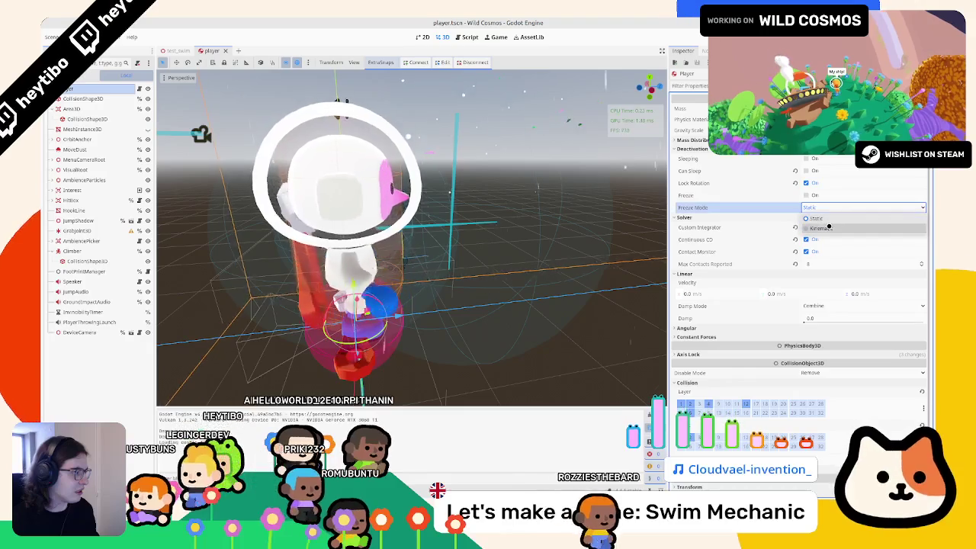
pyautogui.click(824, 231)
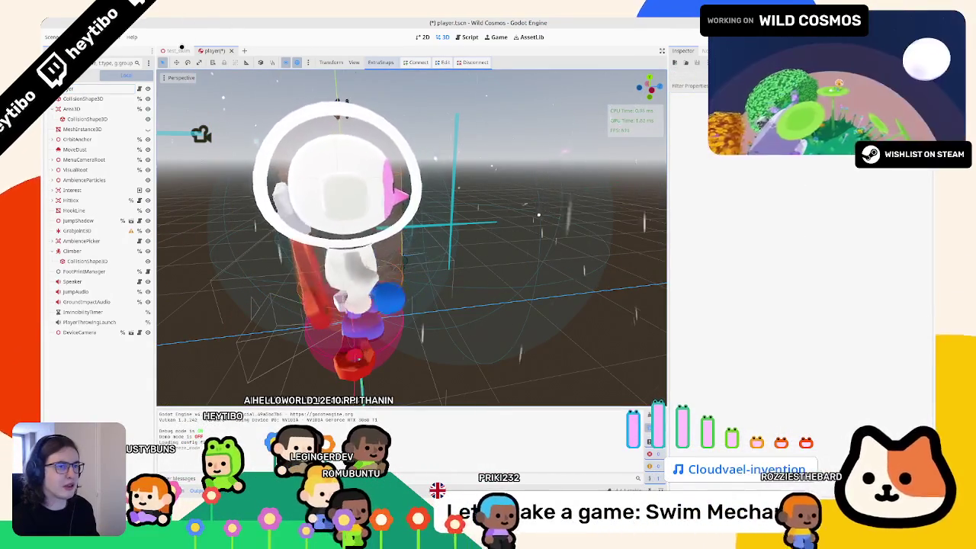
pyautogui.click(178, 50)
pyautogui.press('F6')
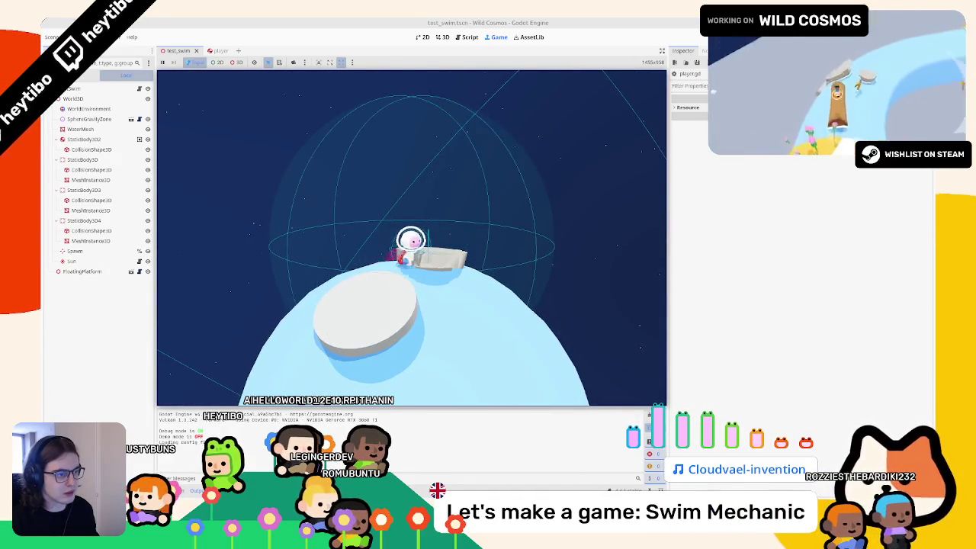
pyautogui.press('Escape')
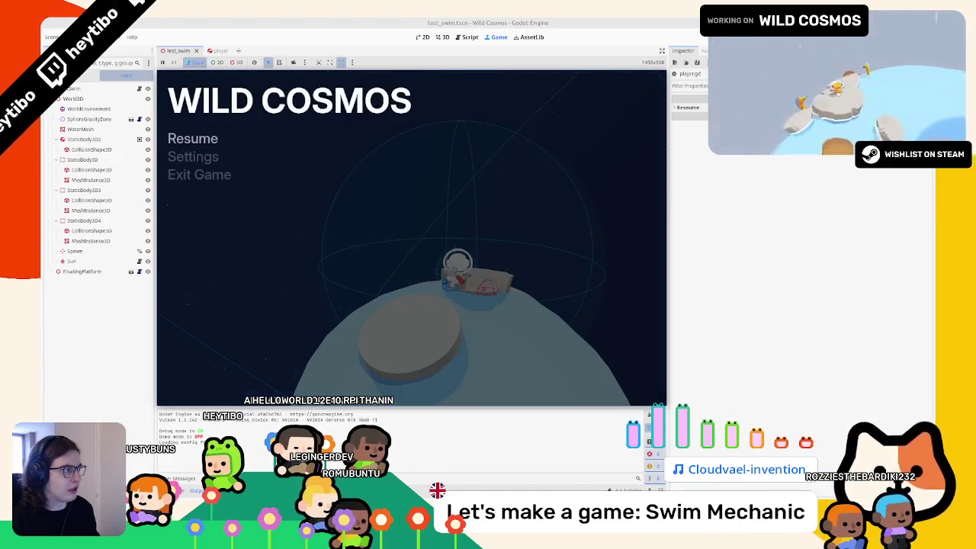
pyautogui.press('F8')
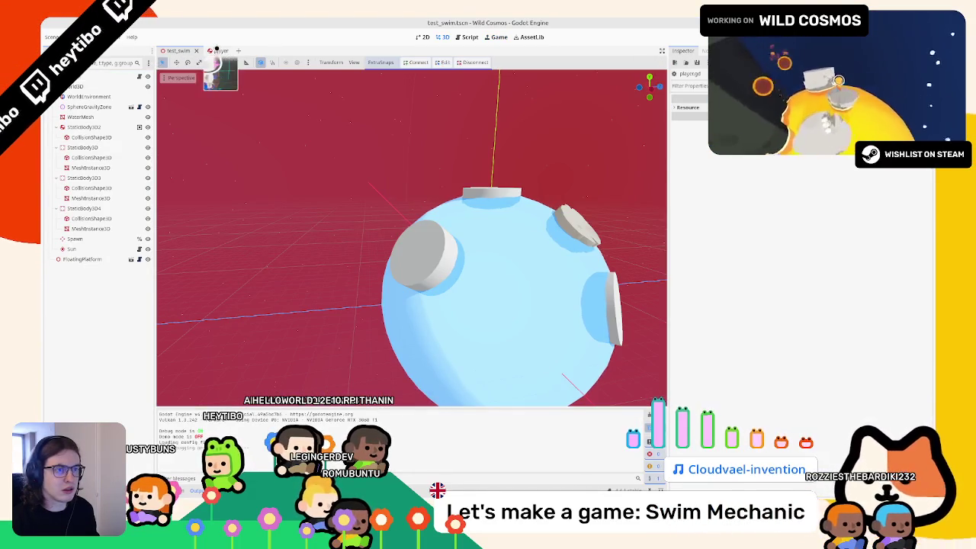
# Keep Freeze Mode on Kinematic, disable the player's CollisionShape3D, and run test_swim again
pyautogui.click(220, 50)
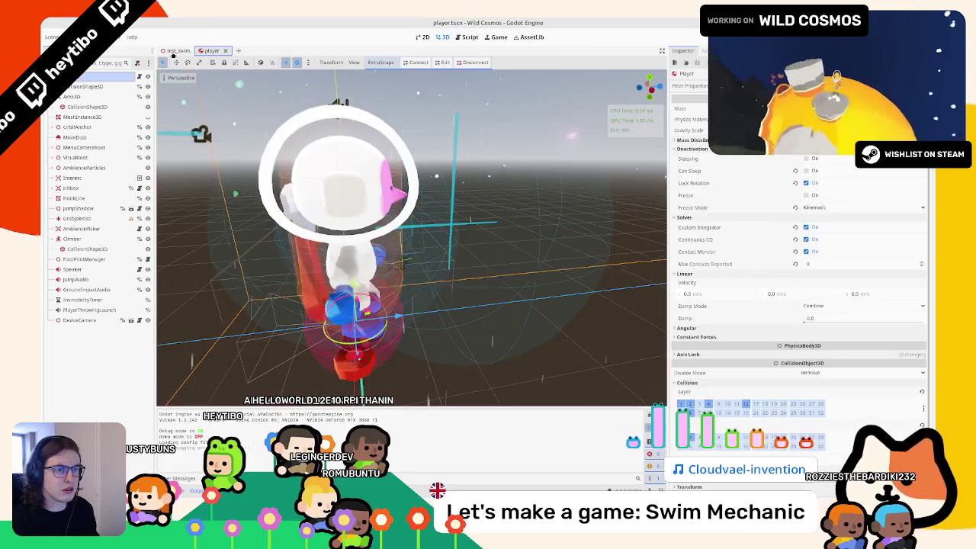
pyautogui.click(819, 207)
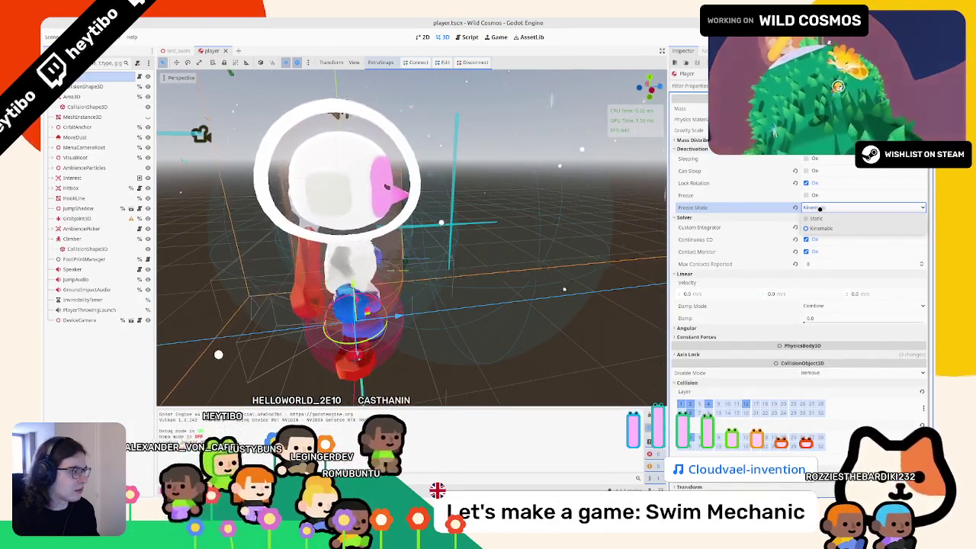
pyautogui.click(820, 209)
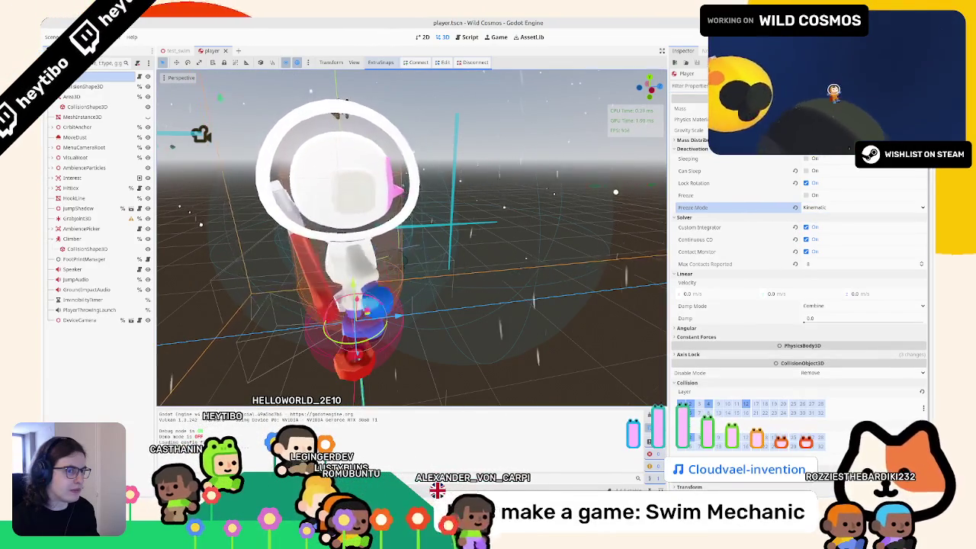
pyautogui.click(454, 117)
pyautogui.click(810, 119)
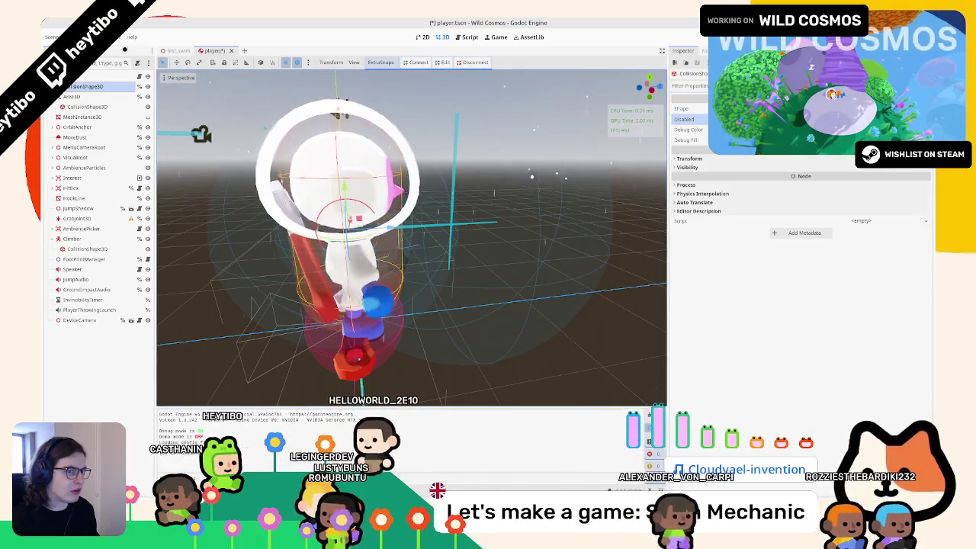
pyautogui.click(174, 51)
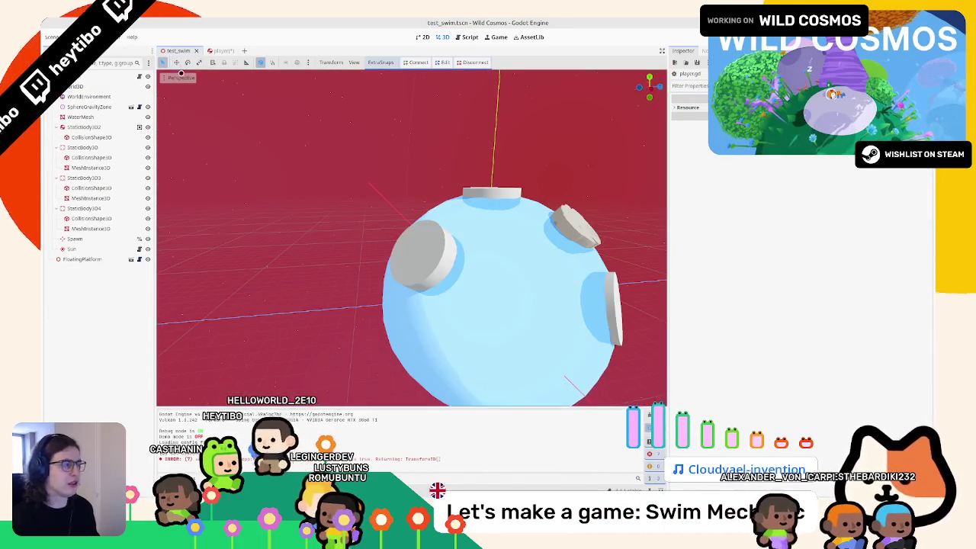
pyautogui.press('F6')
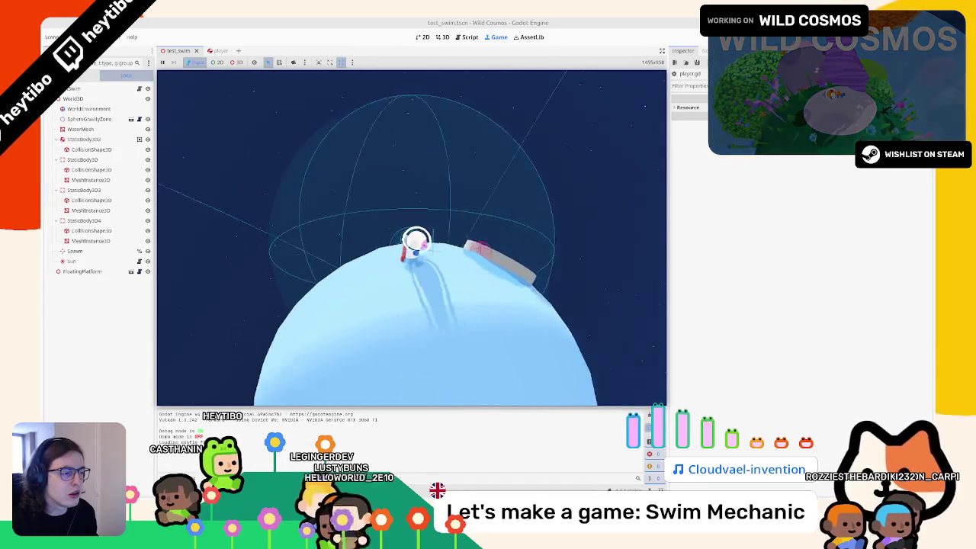
# Stop the running game and save the player scene
pyautogui.press('Escape')
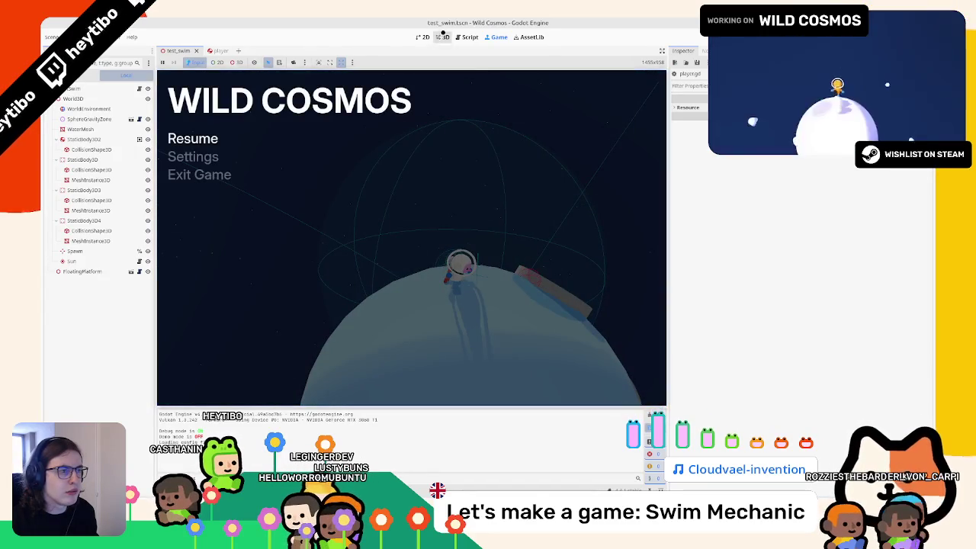
pyautogui.press('F8')
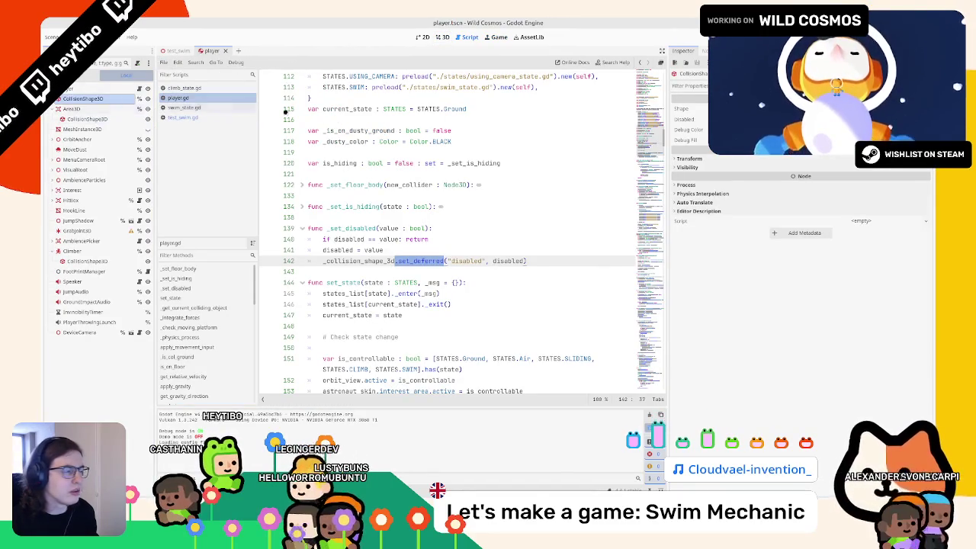
pyautogui.click(104, 90)
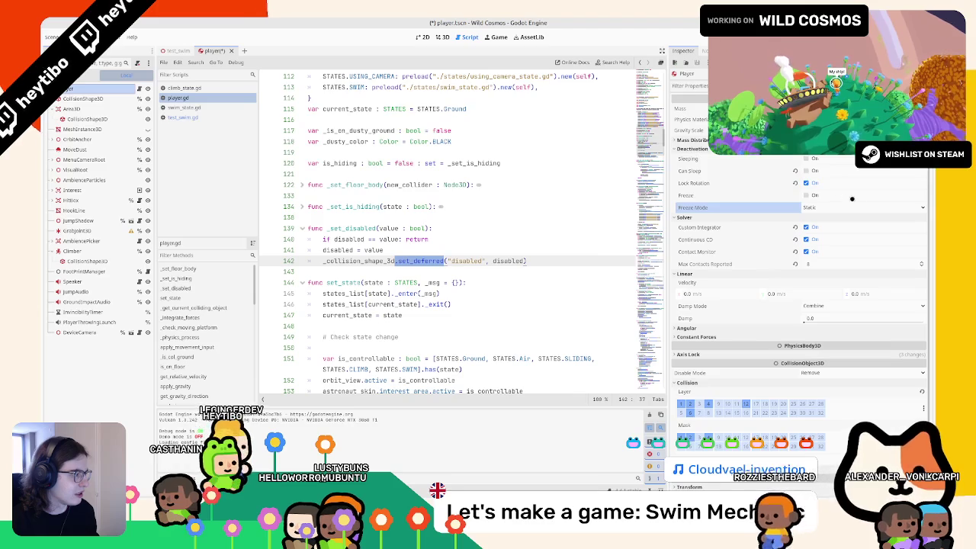
pyautogui.hotkey('ctrl', 's')
# Open climb_state.gd and check where disabled is defined in player.gd
pyautogui.click(173, 50)
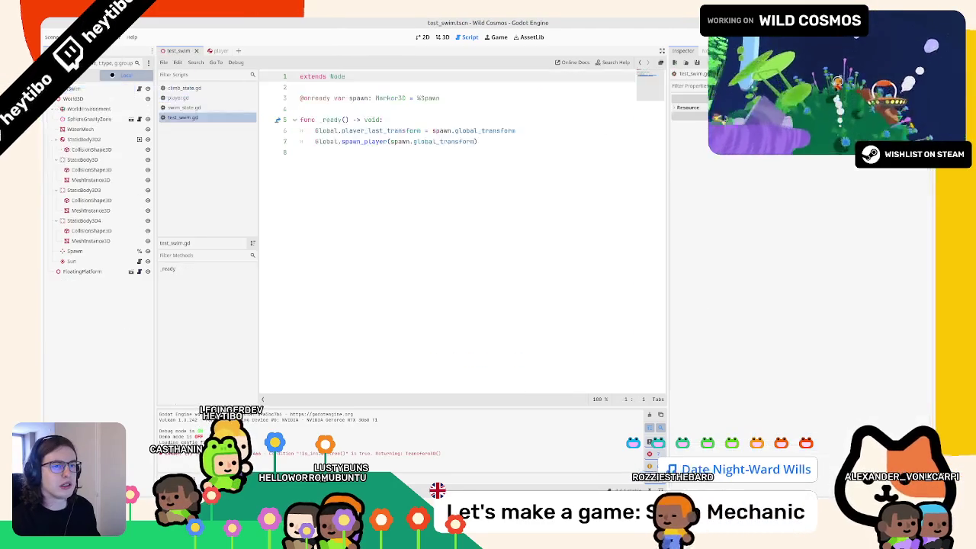
pyautogui.click(191, 99)
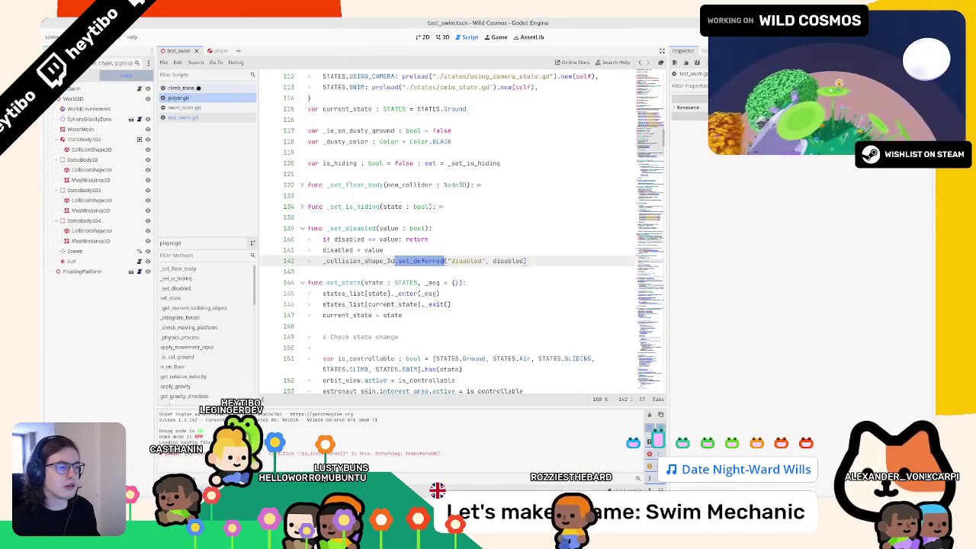
pyautogui.click(184, 88)
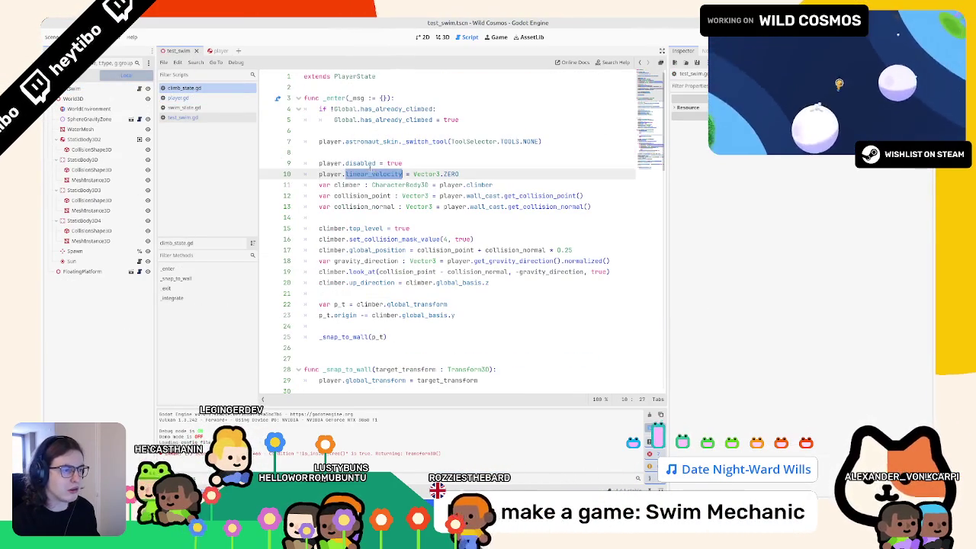
pyautogui.keyDown('ctrl'); pyautogui.click(366, 163); pyautogui.keyUp('ctrl')
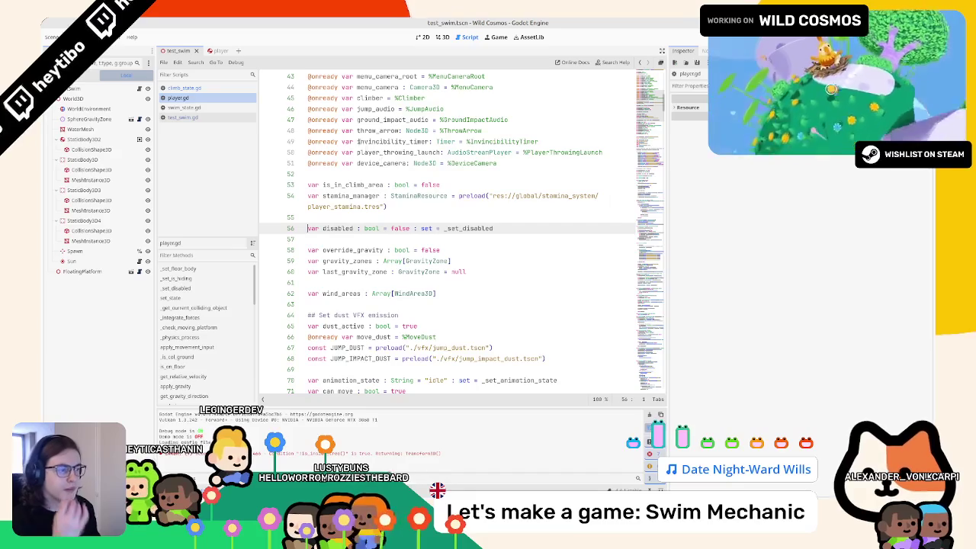
pyautogui.scroll(-2, 325, 174)
pyautogui.hotkey('alt', 'Left')
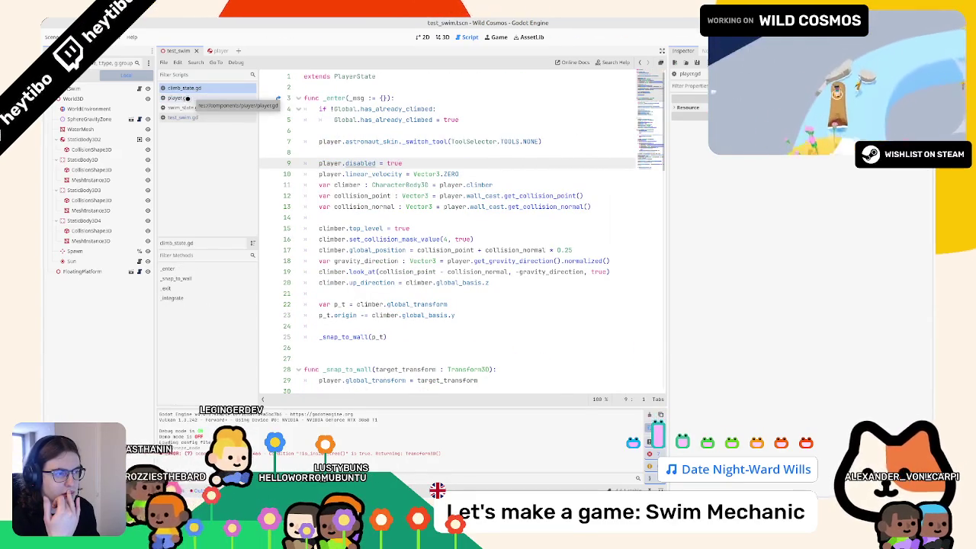
# Insert and later remove a blank line around two test runs, then close climb_state.gd
pyautogui.click(527, 185)
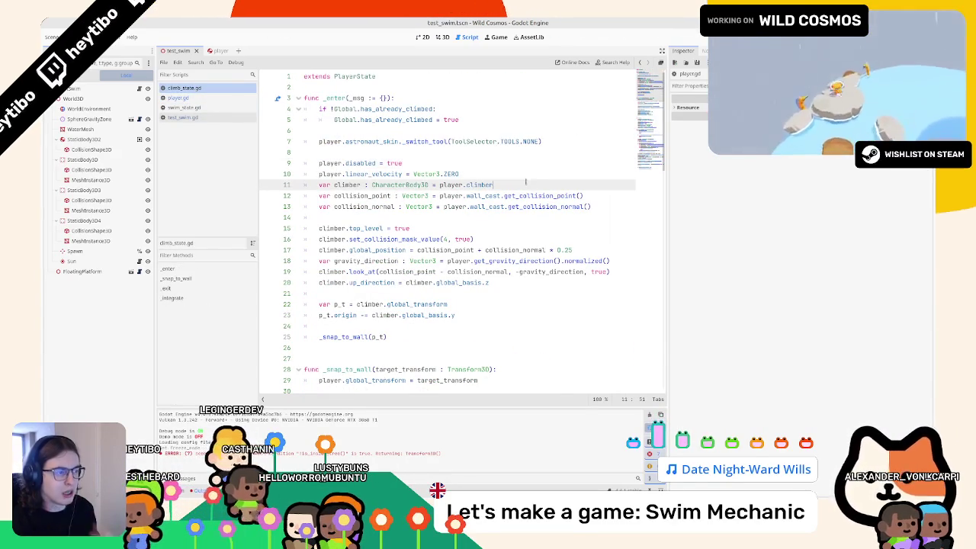
pyautogui.press('Return')
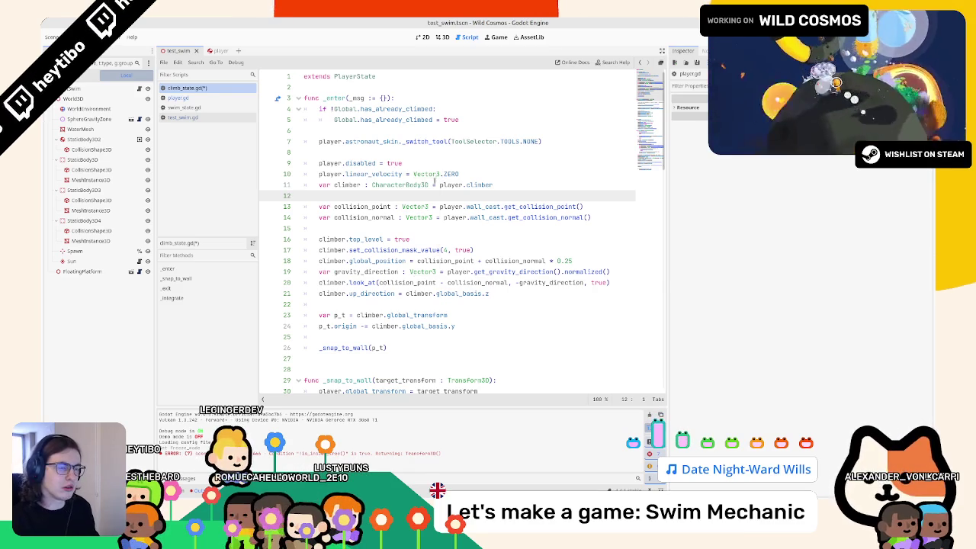
pyautogui.press('F6')
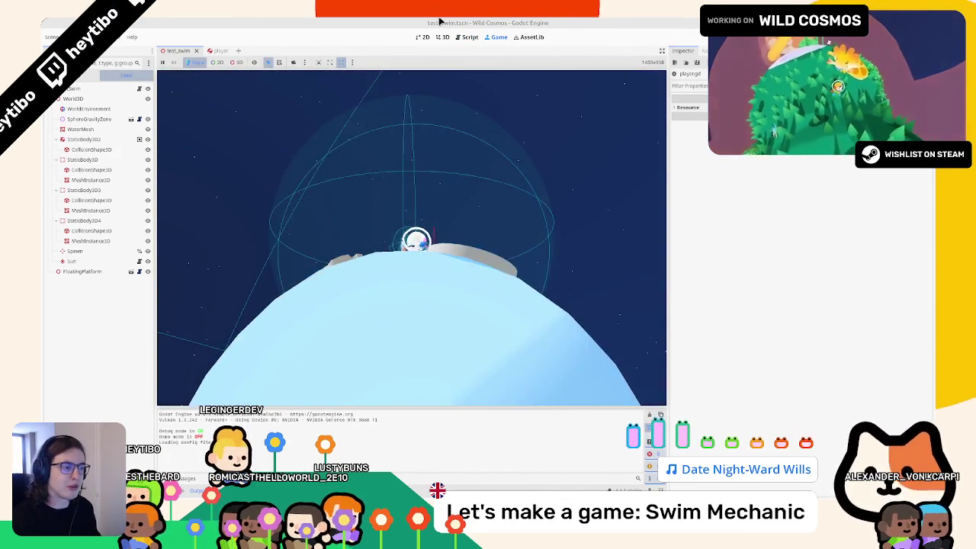
pyautogui.press('F6')
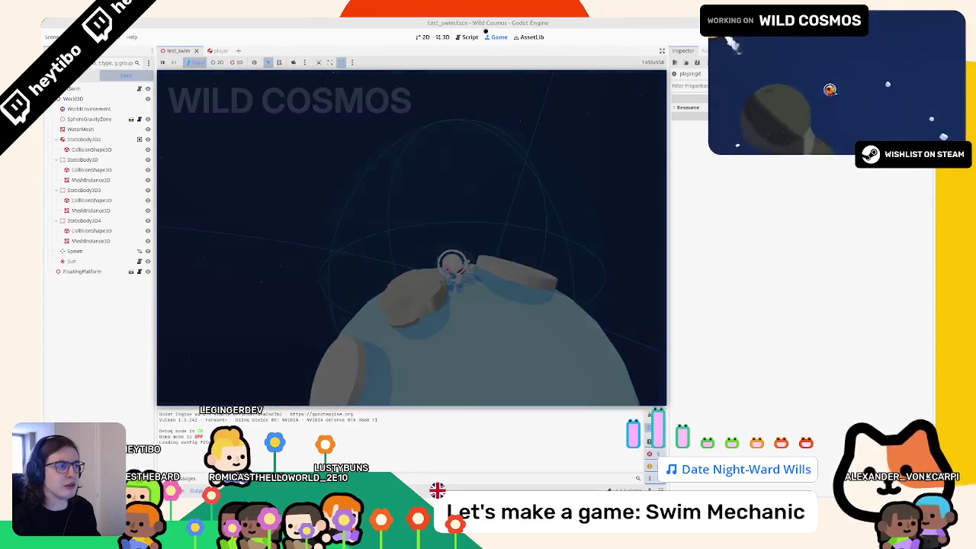
pyautogui.click(468, 37)
pyautogui.click(413, 165)
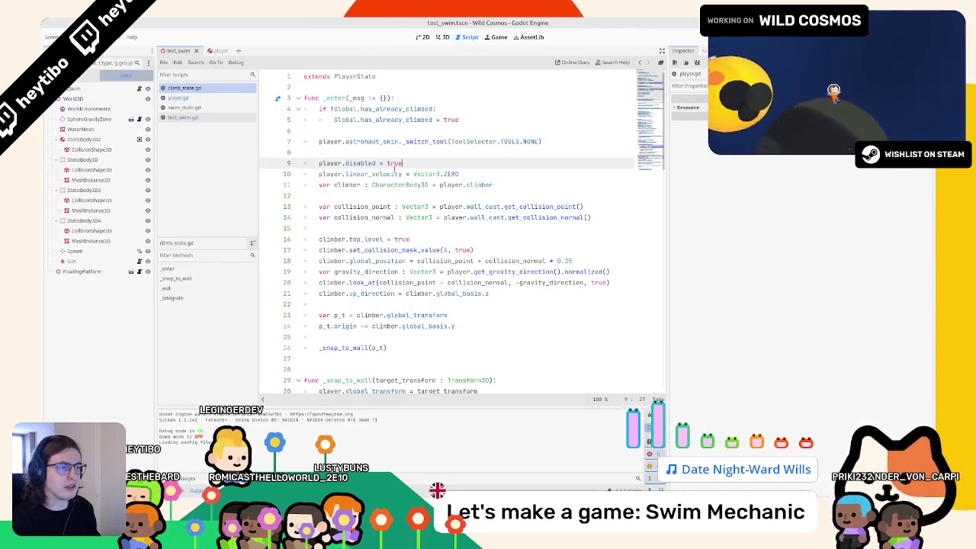
pyautogui.press('BackSpace')
pyautogui.press('BackSpace')
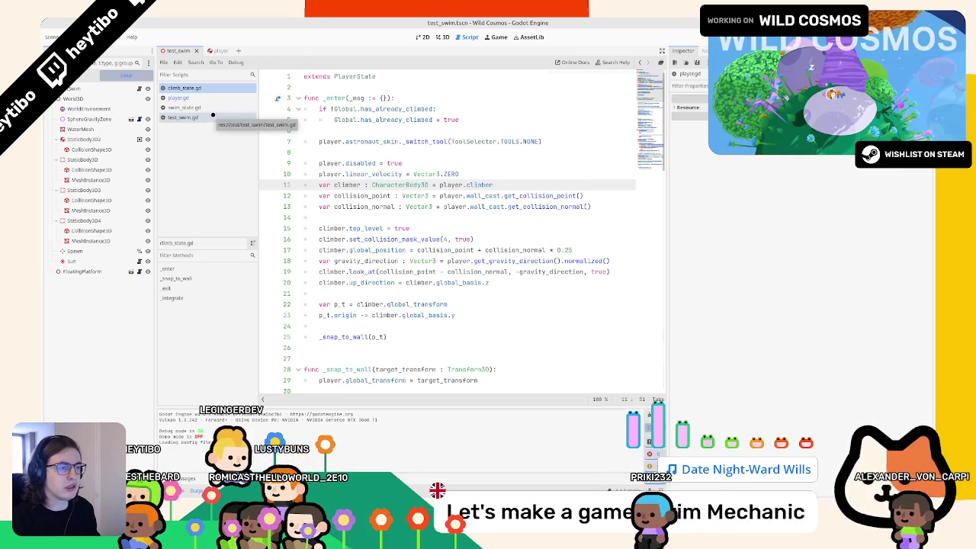
pyautogui.hotkey('ctrl', 'w')
pyautogui.click(183, 97)
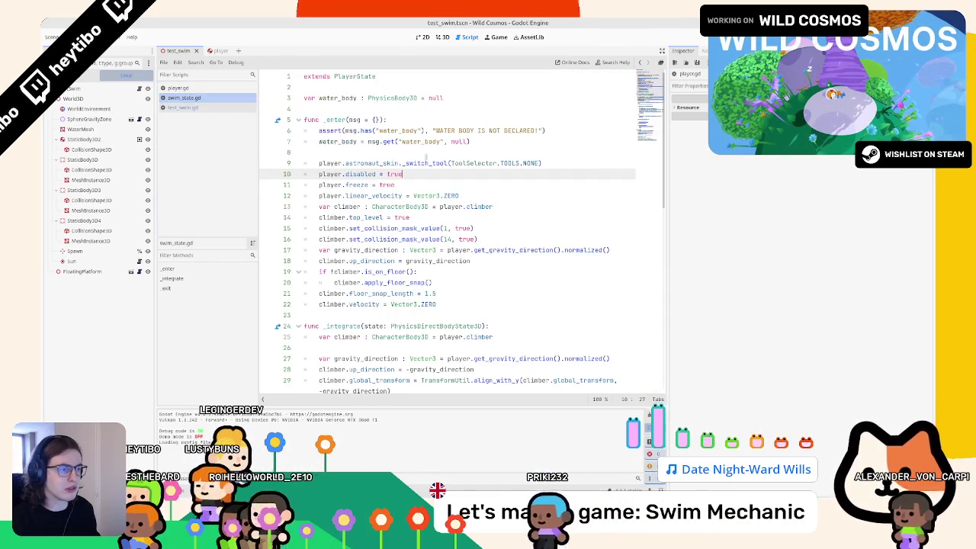
# Delete the player.freeze = true line, then run the swim scene and walk the astronaut off the platform
pyautogui.hotkey('shift', 'Down')
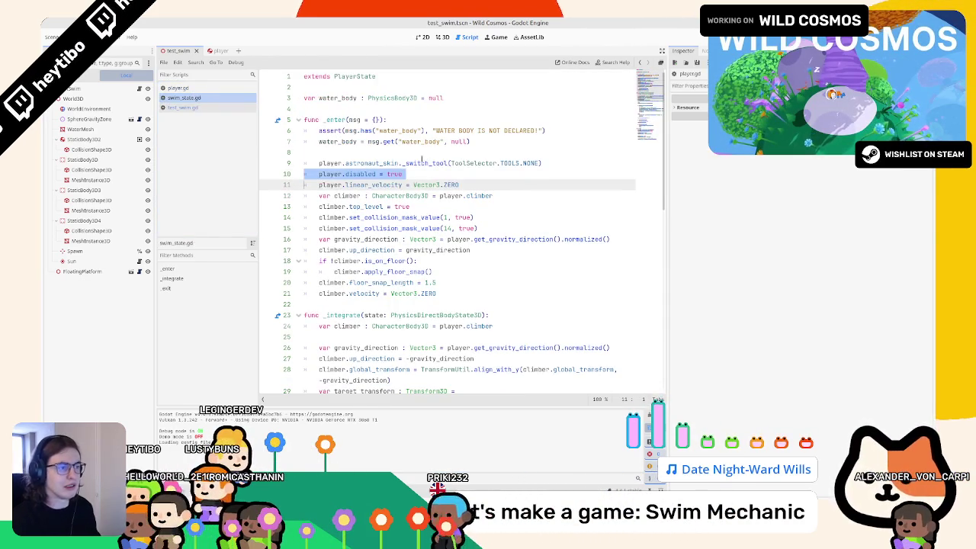
pyautogui.press('F6')
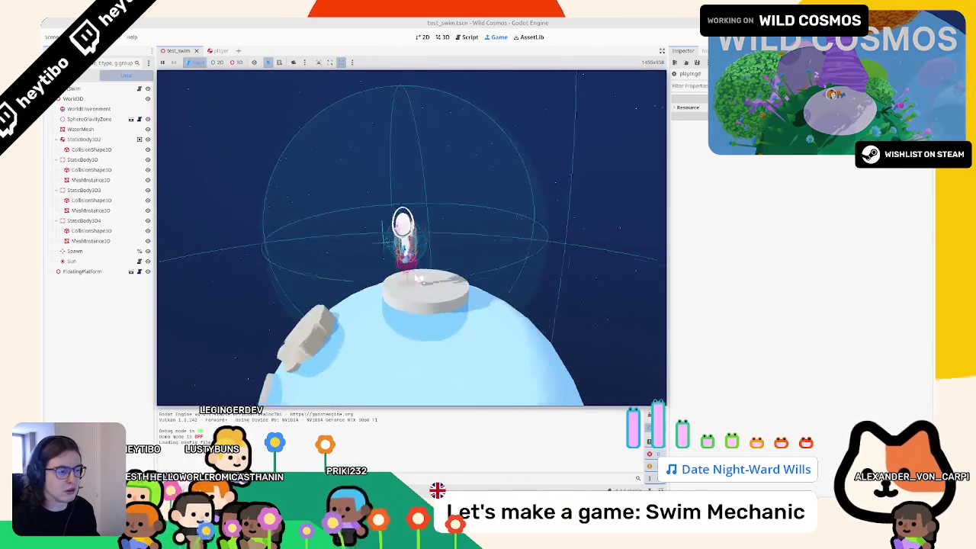
pyautogui.press('w')
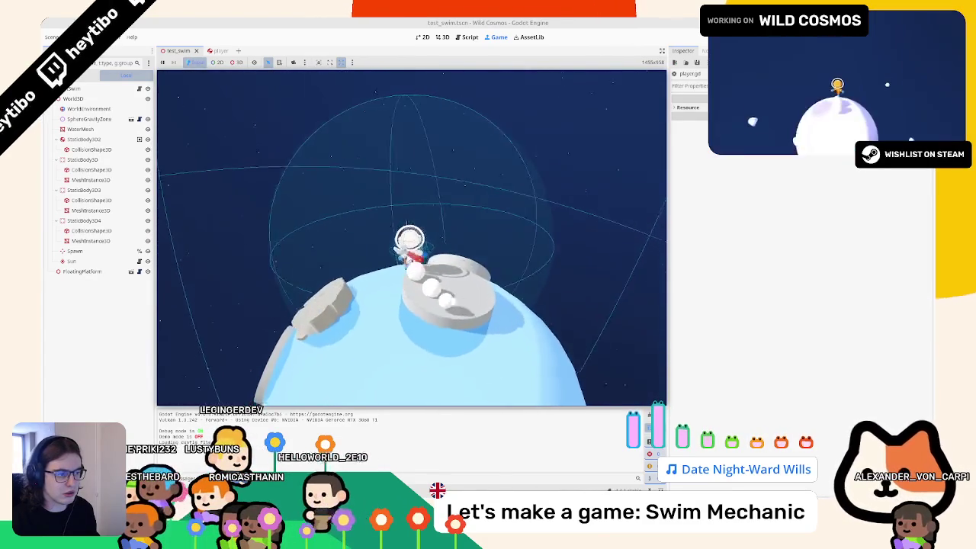
pyautogui.press('F8')
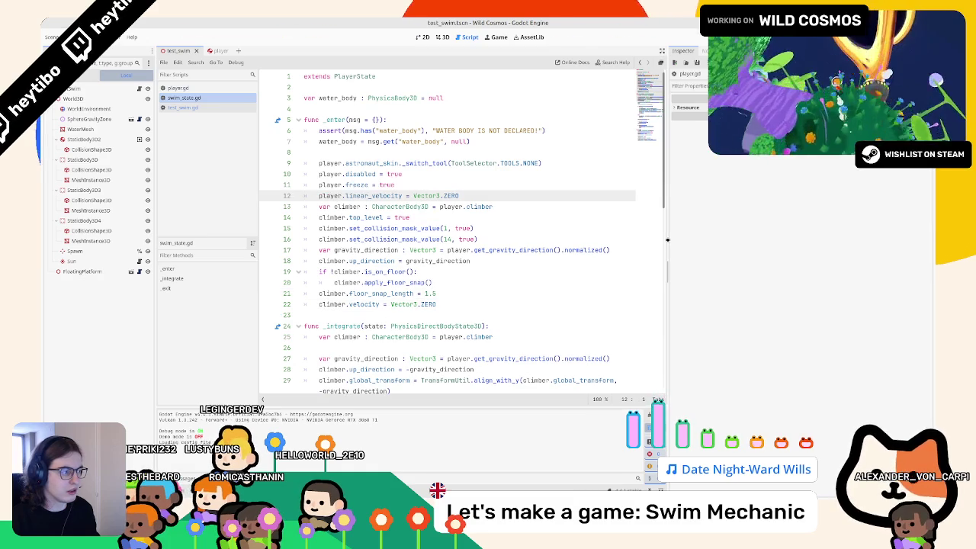
# Undo the last two edits in swim_state.gd, check line 30 in _integrate, and rerun the swim scene
pyautogui.moveTo(667, 240); pyautogui.dragTo(770, 239)
pyautogui.hotkey('ctrl', 'z')
pyautogui.hotkey('ctrl', 'z')
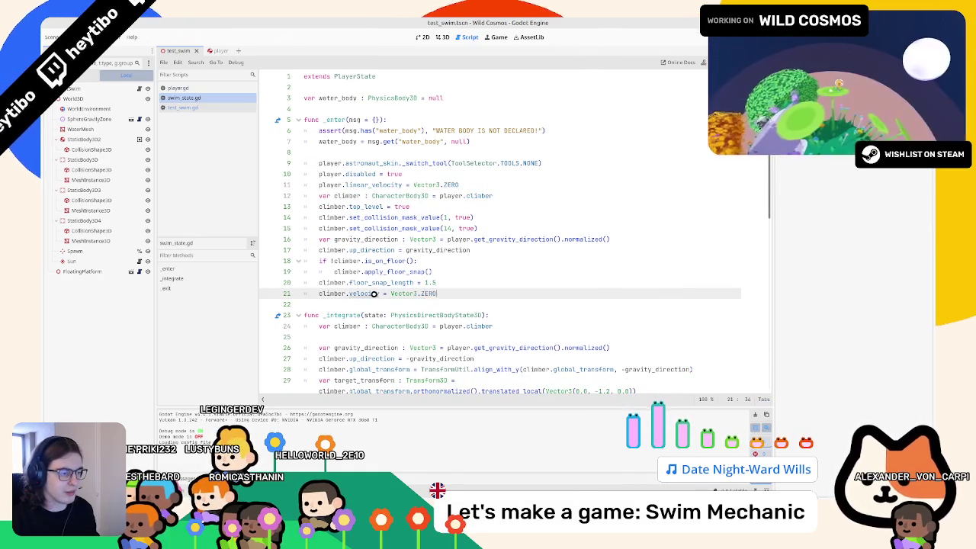
pyautogui.hotkey('ctrl', 'z')
pyautogui.hotkey('ctrl', 'z')
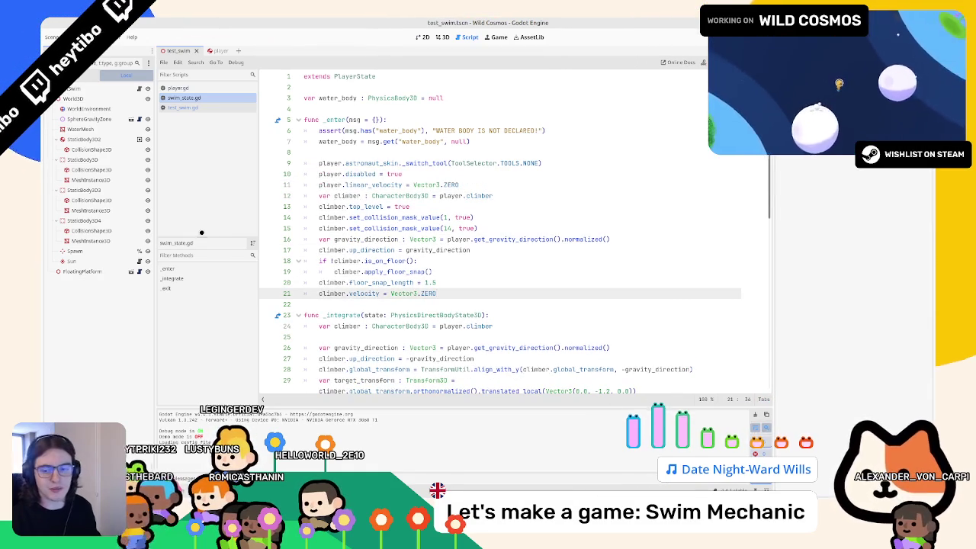
pyautogui.scroll(-3, 404, 273)
pyautogui.click(440, 304)
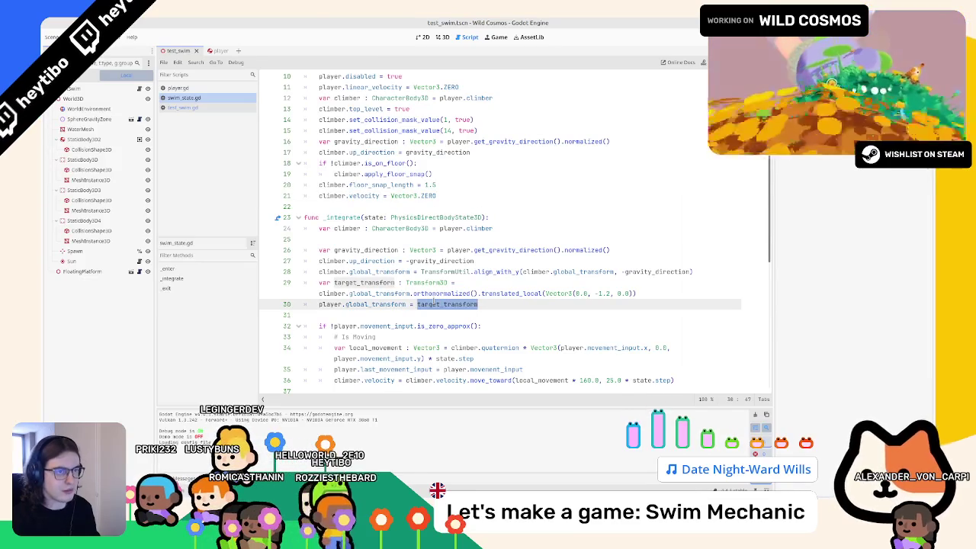
pyautogui.press('F6')
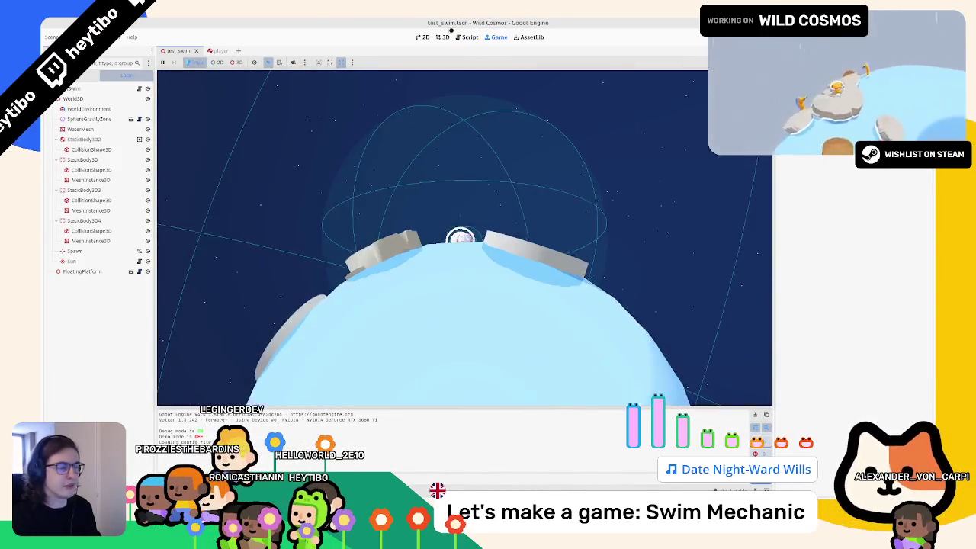
pyautogui.press('F6')
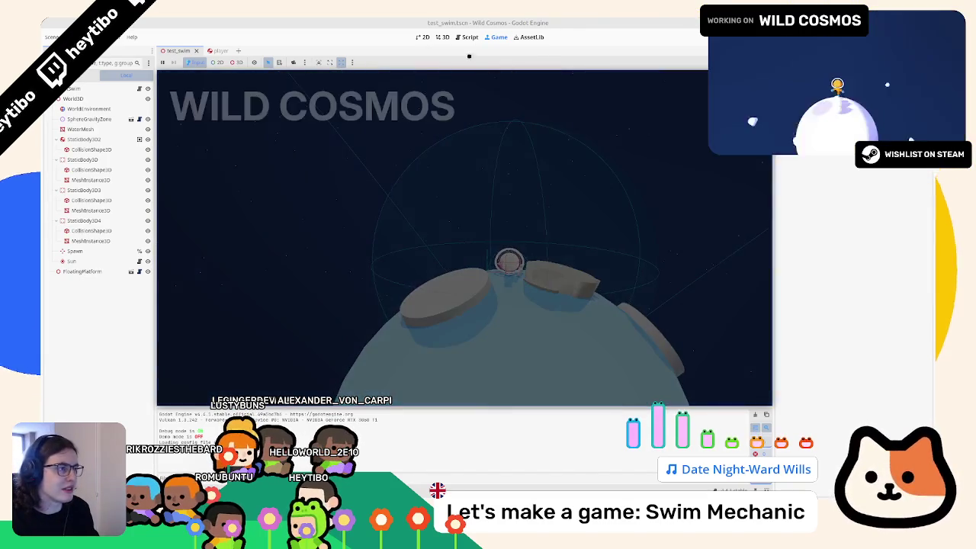
# Add print("exit?") on line 57 in swim_state.gd's _exit(), then run test_swim
pyautogui.click(463, 36)
pyautogui.scroll(-8, 463, 158)
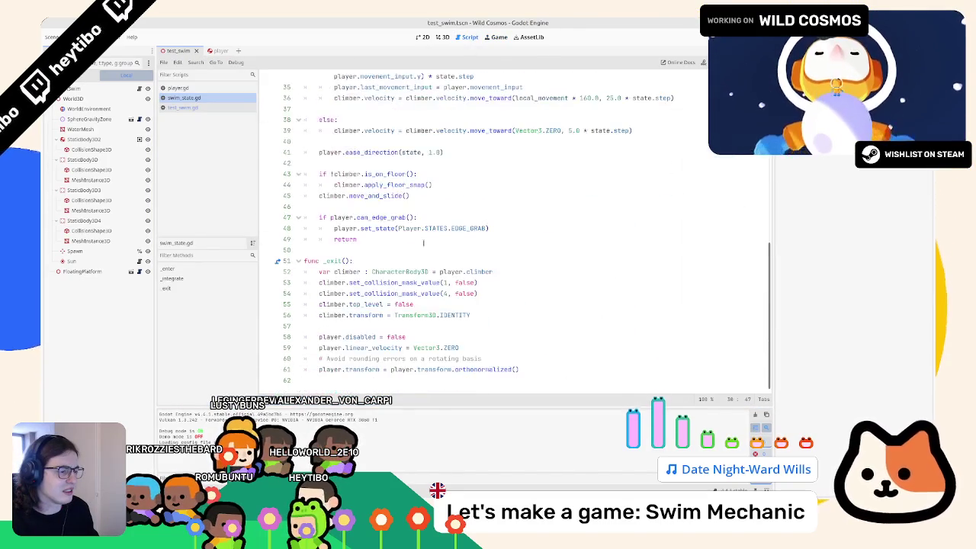
pyautogui.click(361, 326)
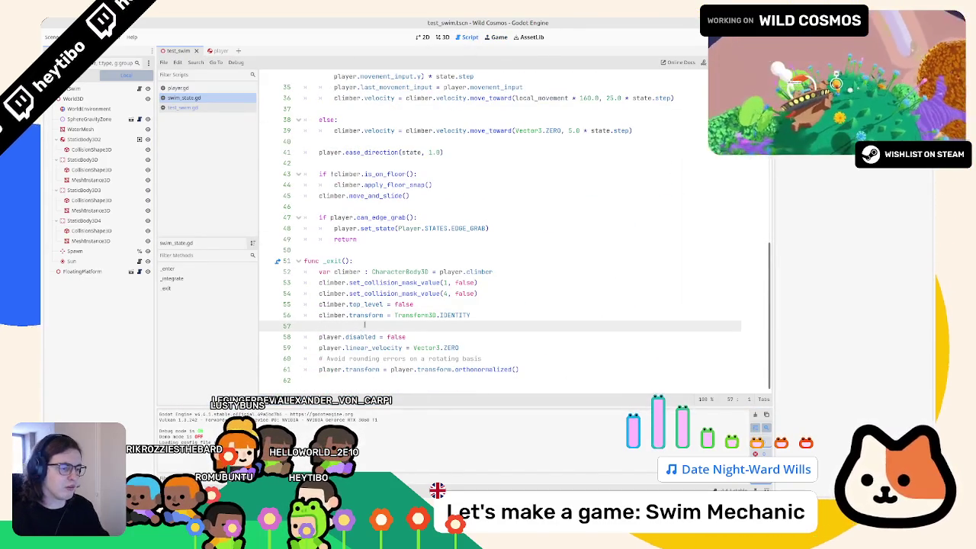
pyautogui.press('Tab')
pyautogui.write('i')
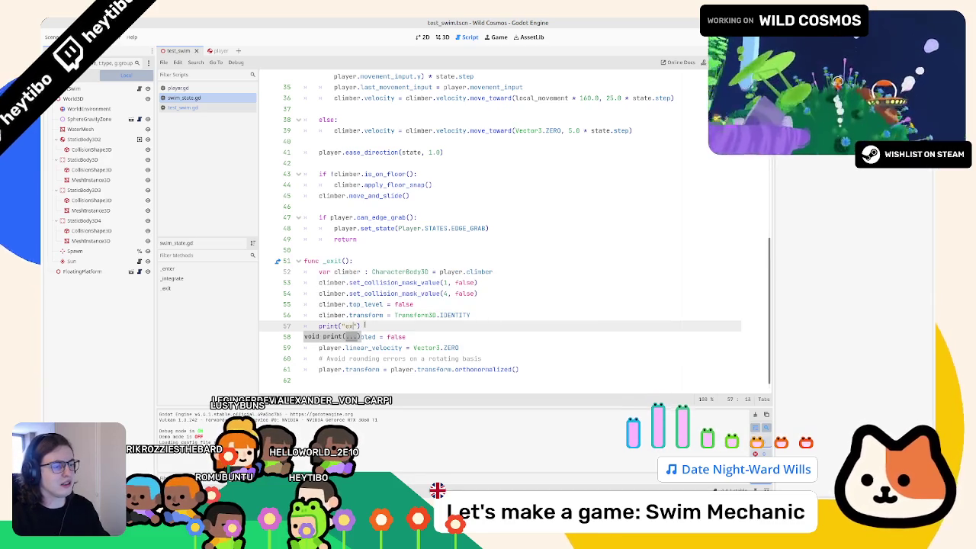
pyautogui.press('F6')
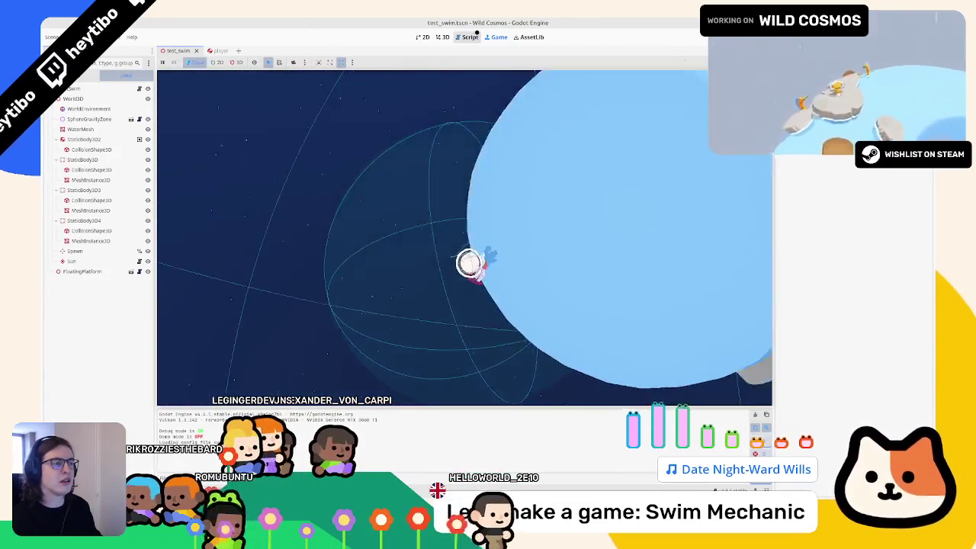
# Rerun test_swim, swim the astronaut around the planet onto another platform, then return to the code
pyautogui.hotkey('ctrl', 'F3')
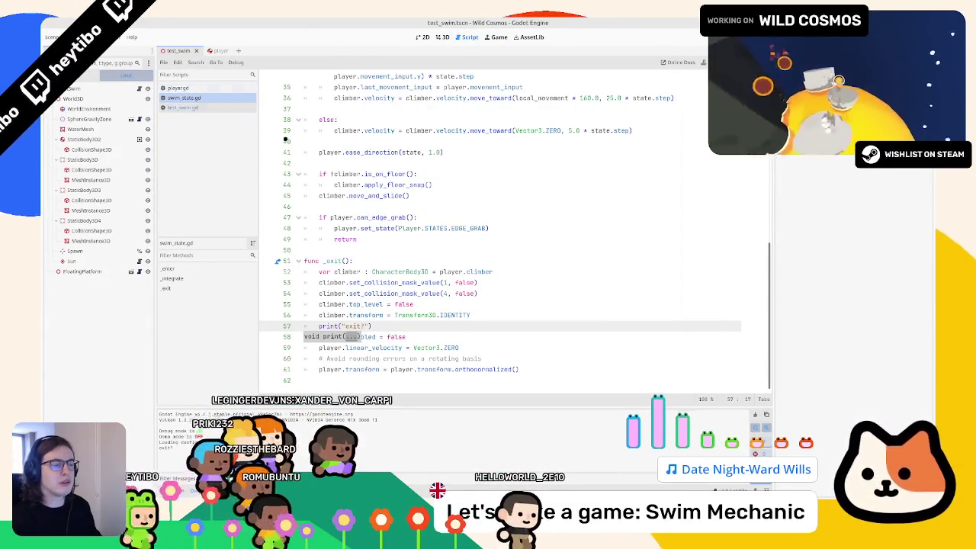
pyautogui.click(397, 164)
pyautogui.press('F5')
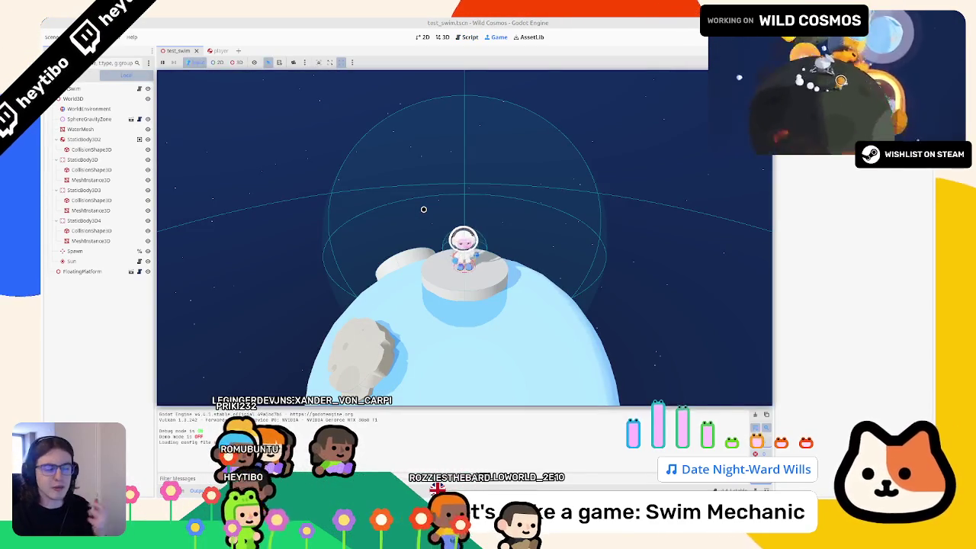
pyautogui.press('w')
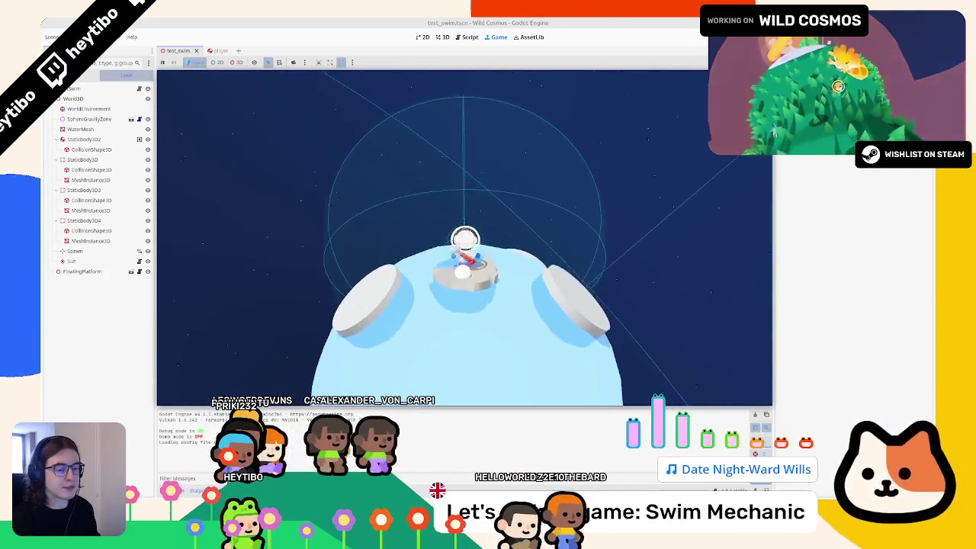
pyautogui.press('w')
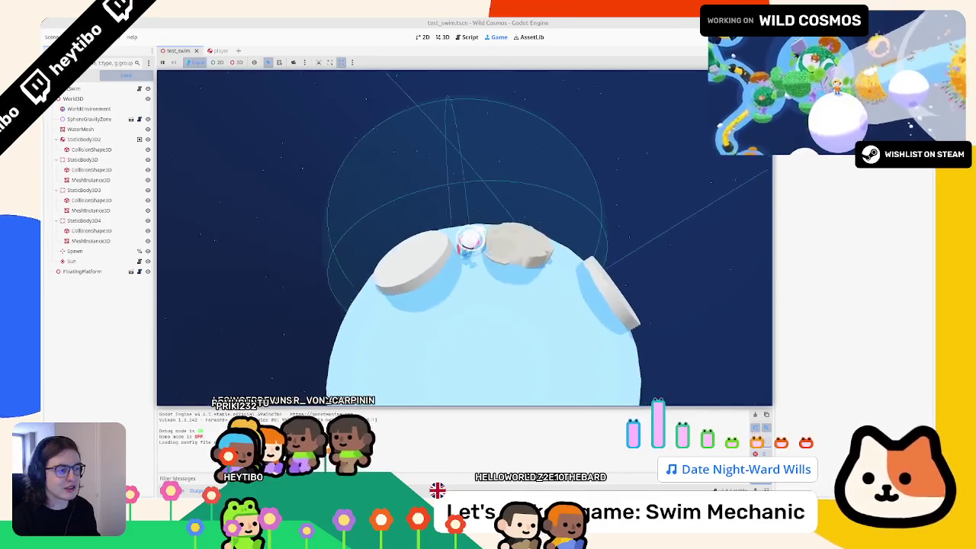
pyautogui.press('w')
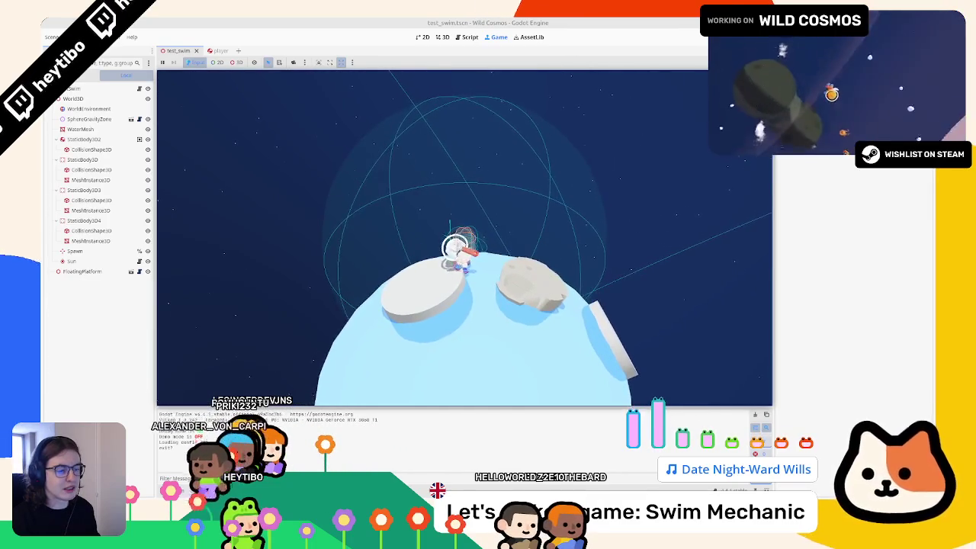
pyautogui.press('w')
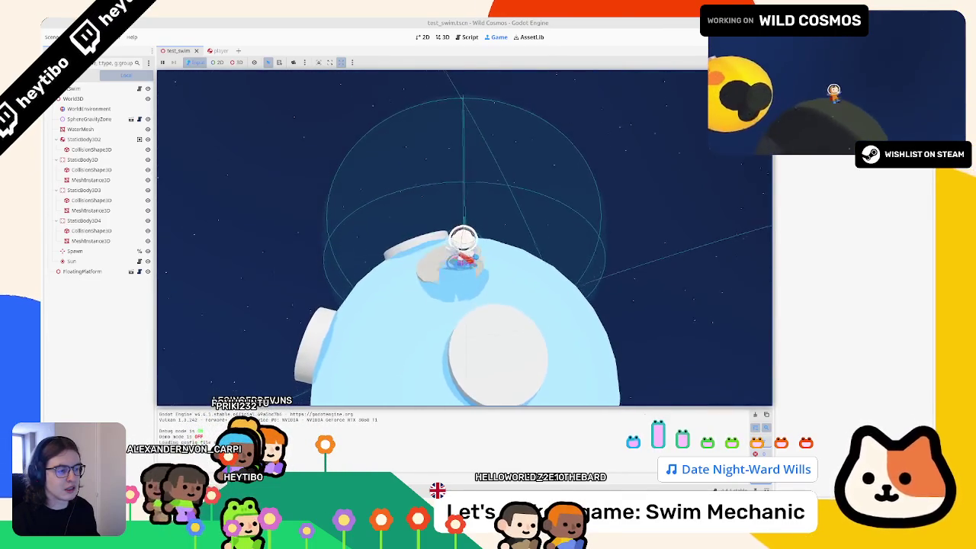
pyautogui.press('Escape')
pyautogui.click(470, 36)
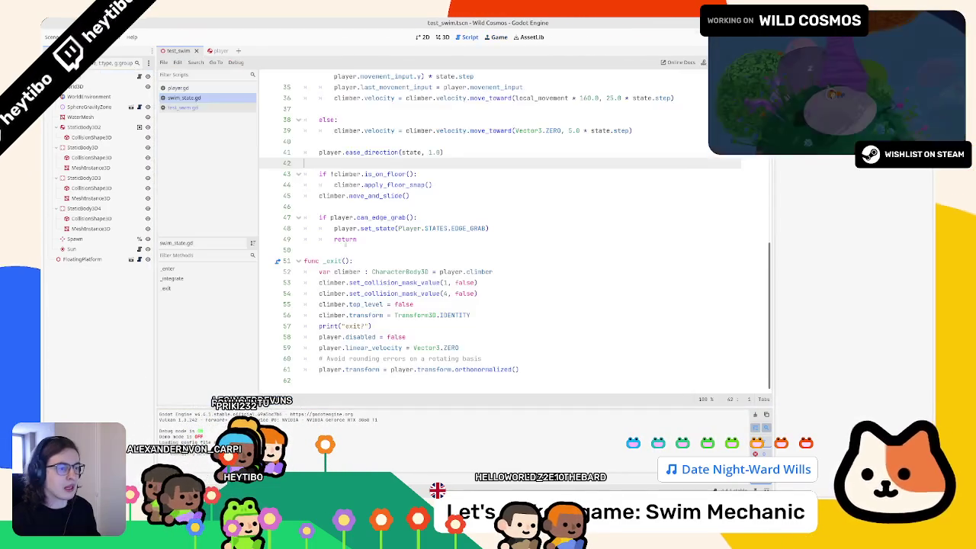
# Delete the debug print line, then search player.gd for SWIM to reach line 450
pyautogui.click(410, 326)
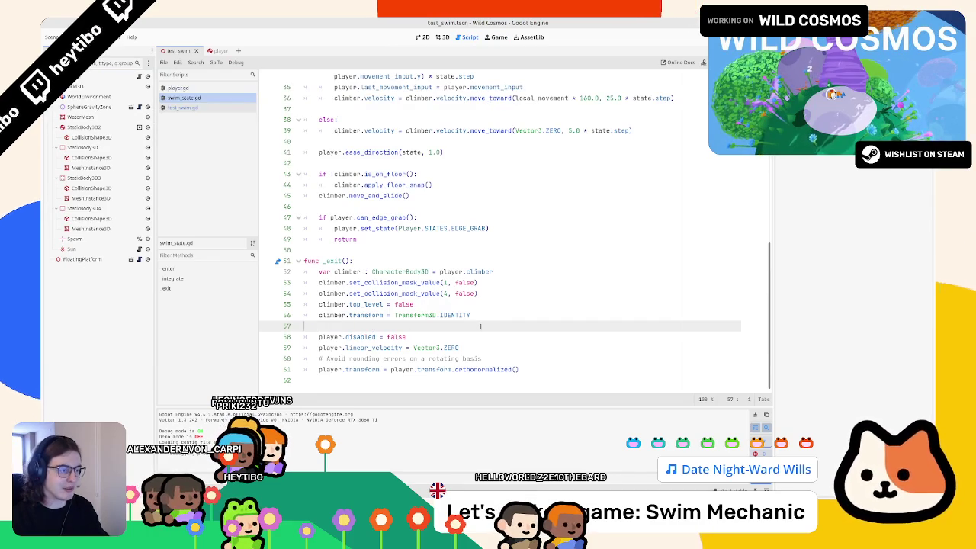
pyautogui.press('BackSpace')
pyautogui.click(198, 87)
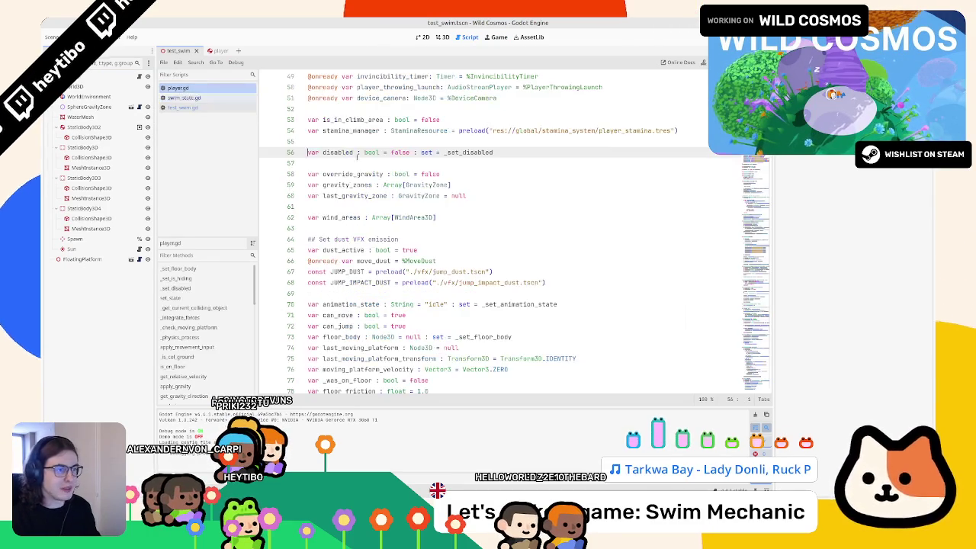
pyautogui.hotkey('ctrl', 'f')
pyautogui.write('SWIM')
pyautogui.press('Return')
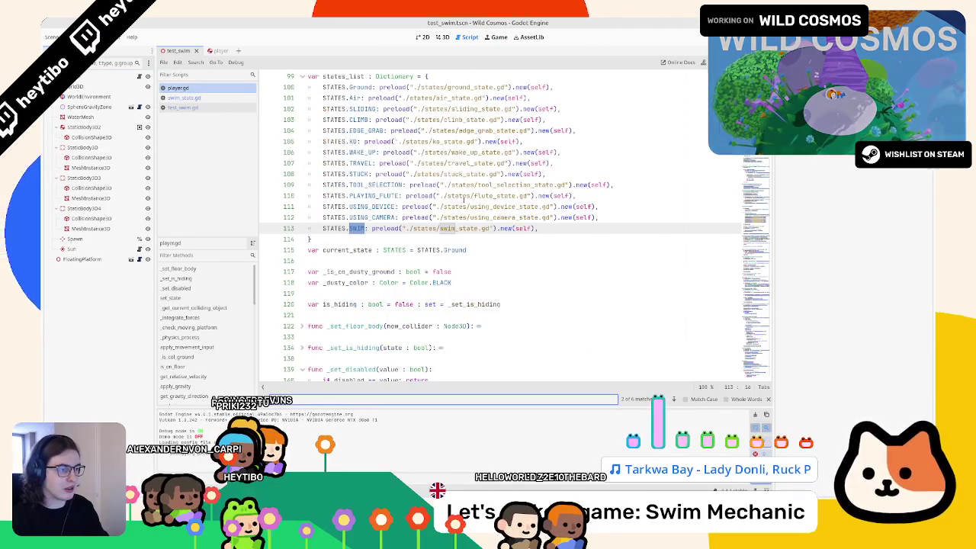
pyautogui.press('Return')
pyautogui.press('Return')
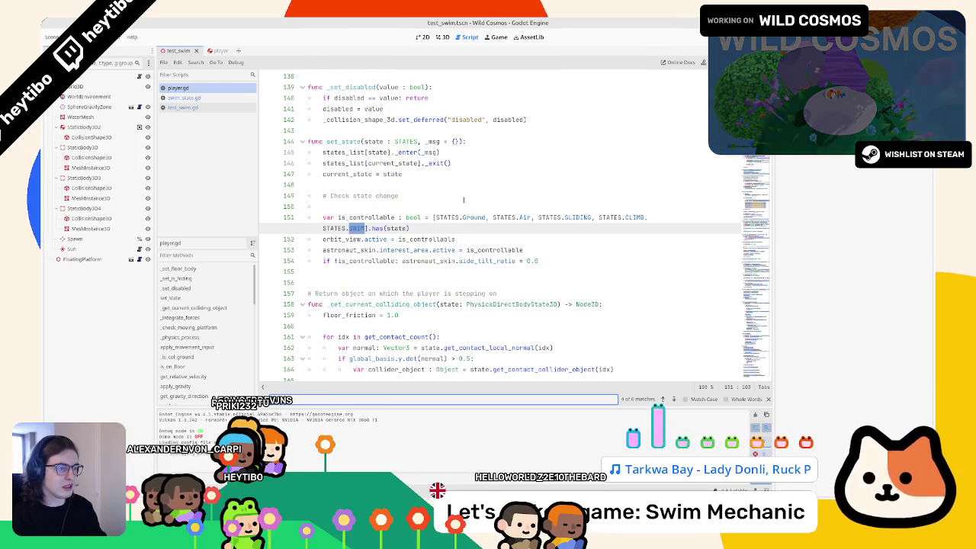
pyautogui.press('Return')
pyautogui.press('Escape')
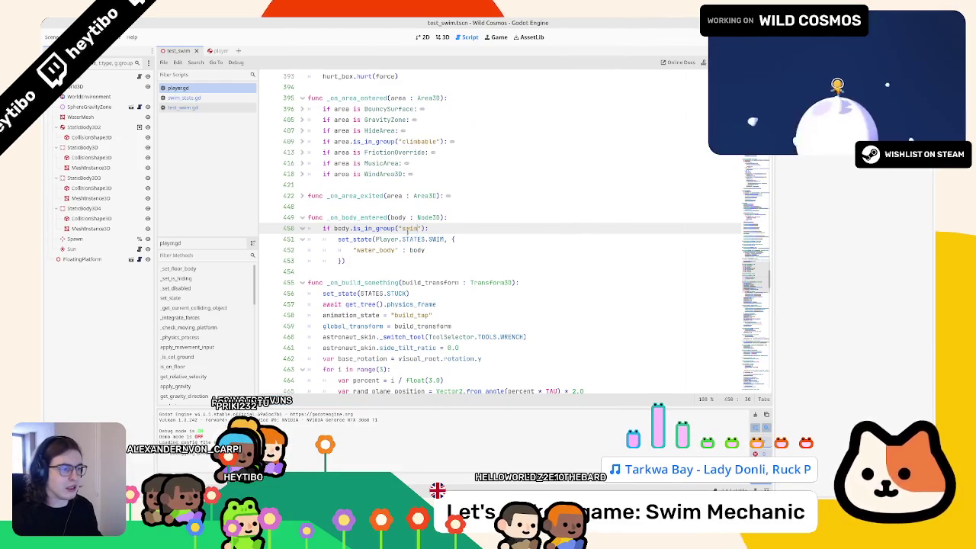
# Inspect the set_state function definition, then return to the body-entered handler at line 450
pyautogui.click(352, 240)
pyautogui.click(438, 228)
pyautogui.write('&&')
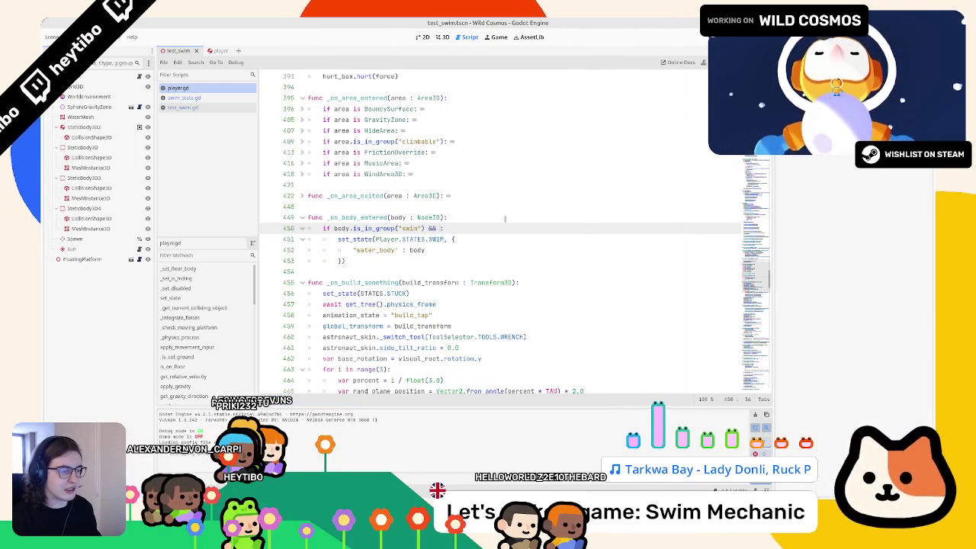
pyautogui.keyDown('ctrl'); pyautogui.click(362, 239); pyautogui.keyUp('ctrl')
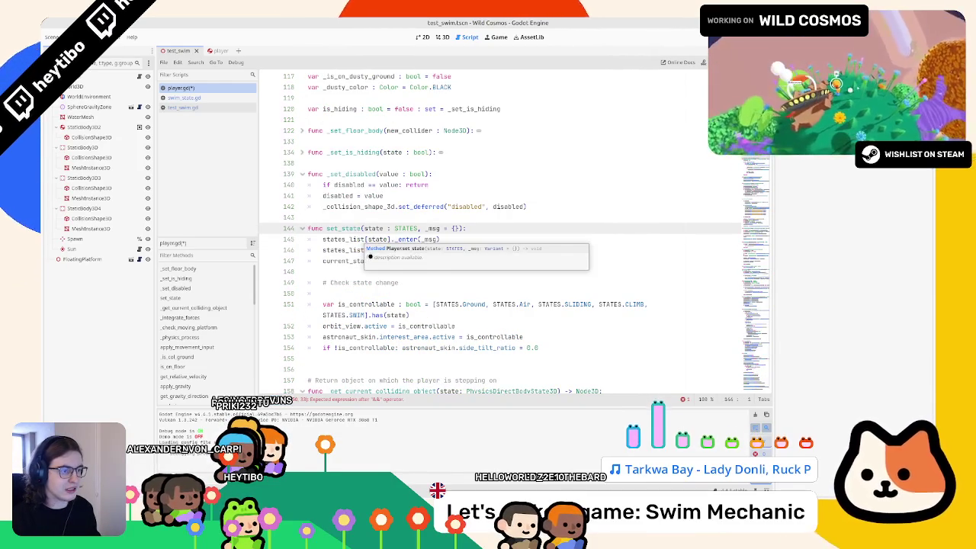
pyautogui.click(345, 259)
pyautogui.hotkey('alt', 'Left')
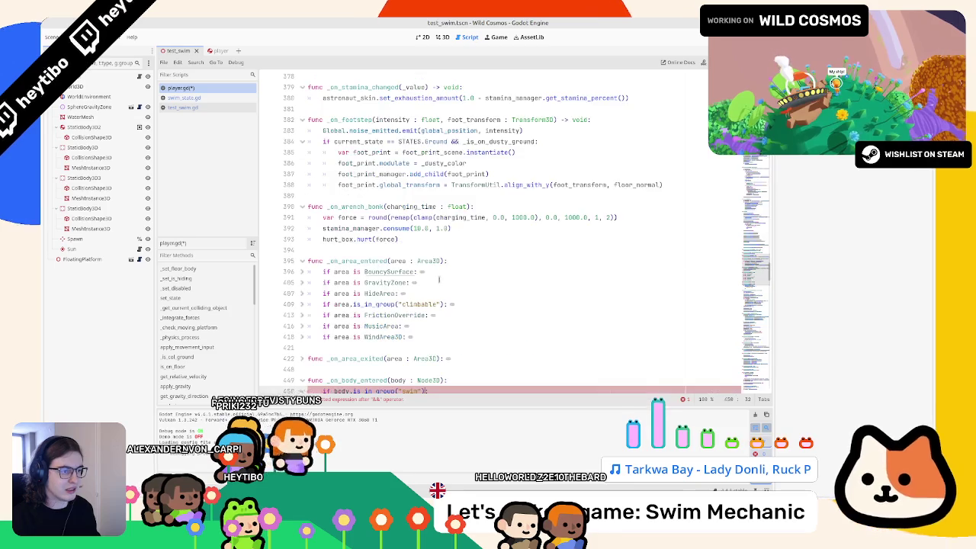
pyautogui.scroll(-1, 449, 300)
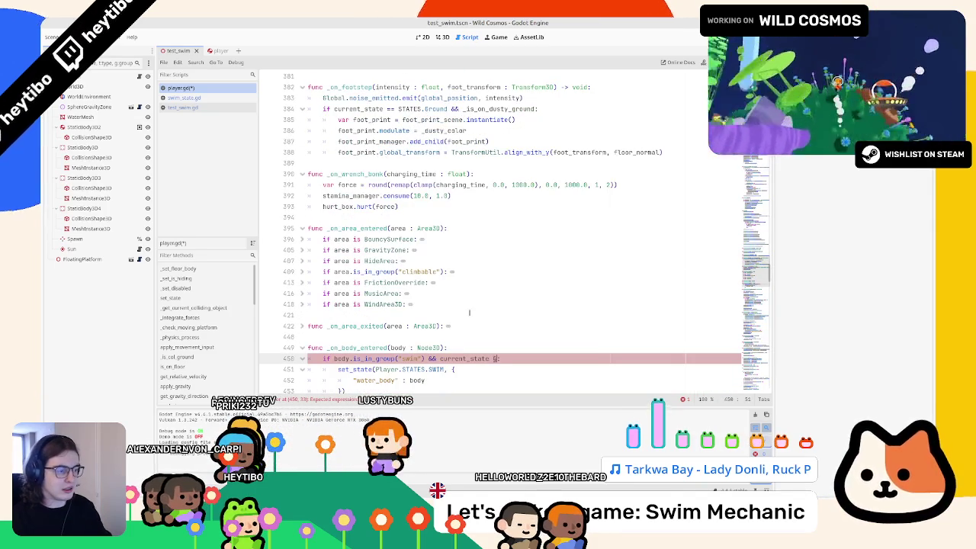
# Extend line 450's condition with '&& current_state != STATES.SWIM', then save and run the scene
pyautogui.write('= s')
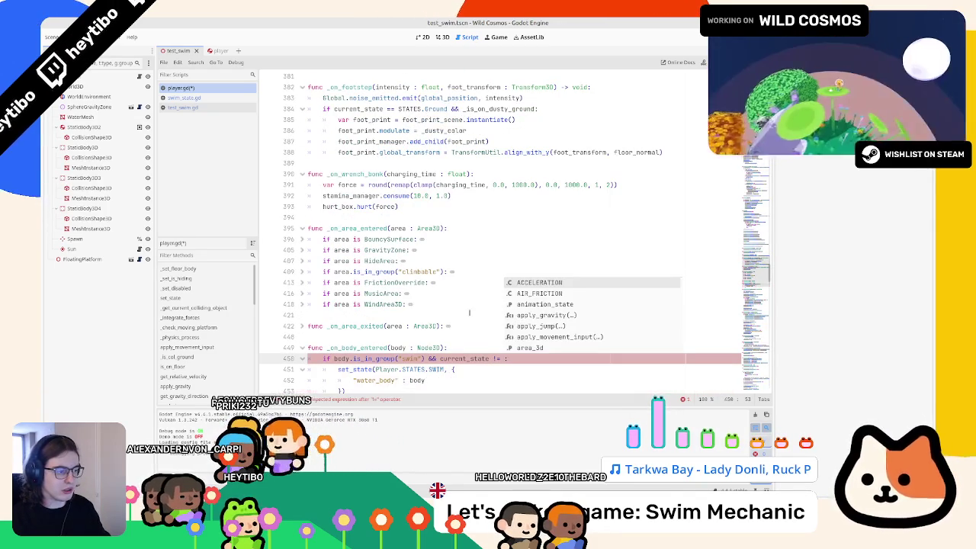
pyautogui.write('wim')
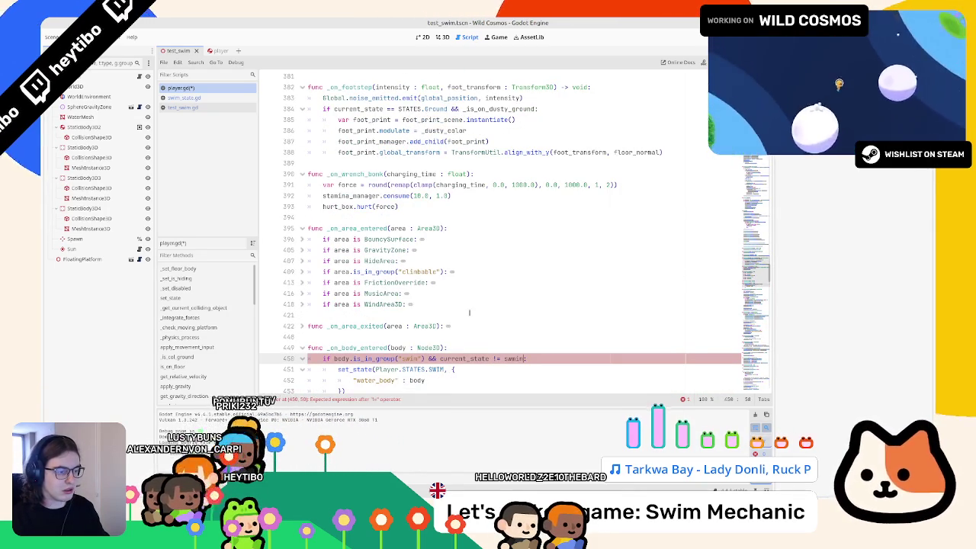
pyautogui.write('wim')
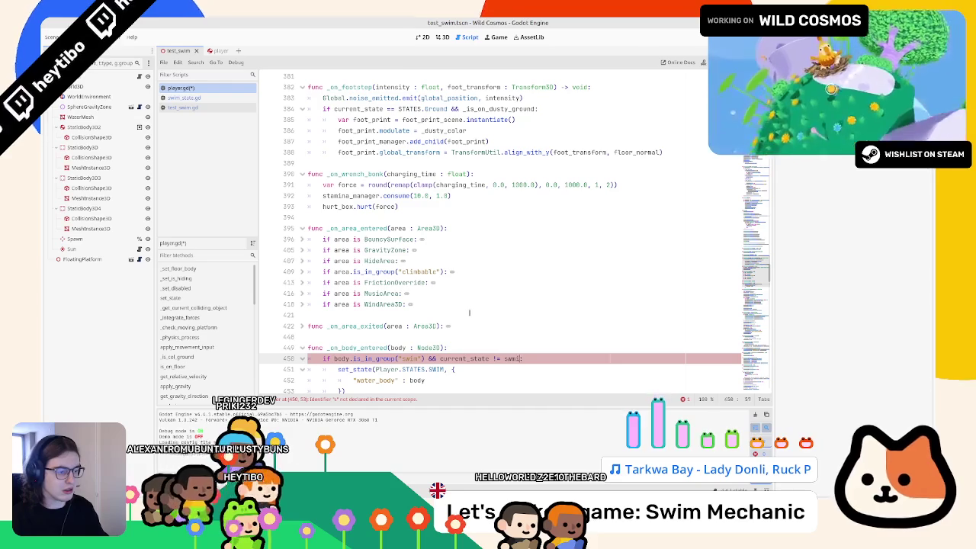
pyautogui.scroll(-1, 388, 338)
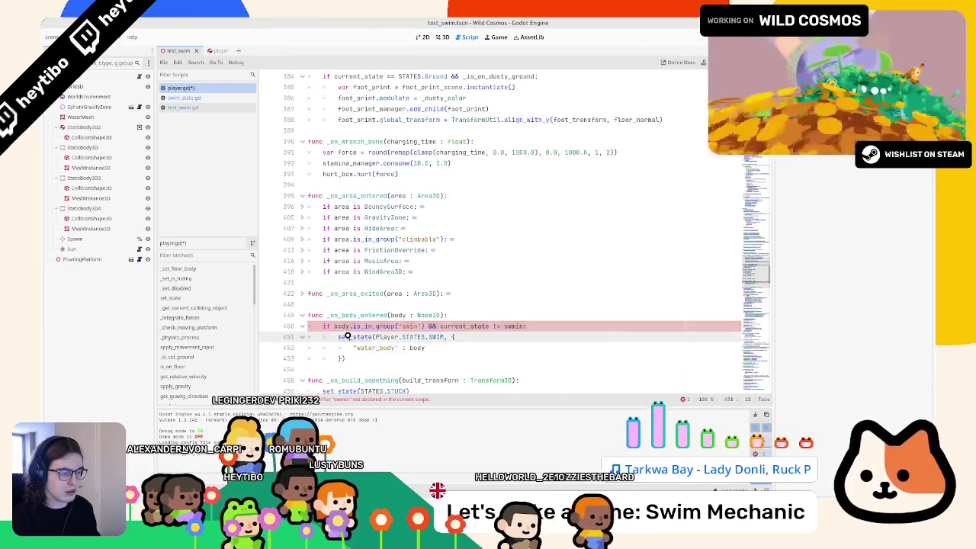
pyautogui.keyDown('ctrl'); pyautogui.click(347, 336); pyautogui.keyUp('ctrl')
pyautogui.scroll(-1, 347, 336)
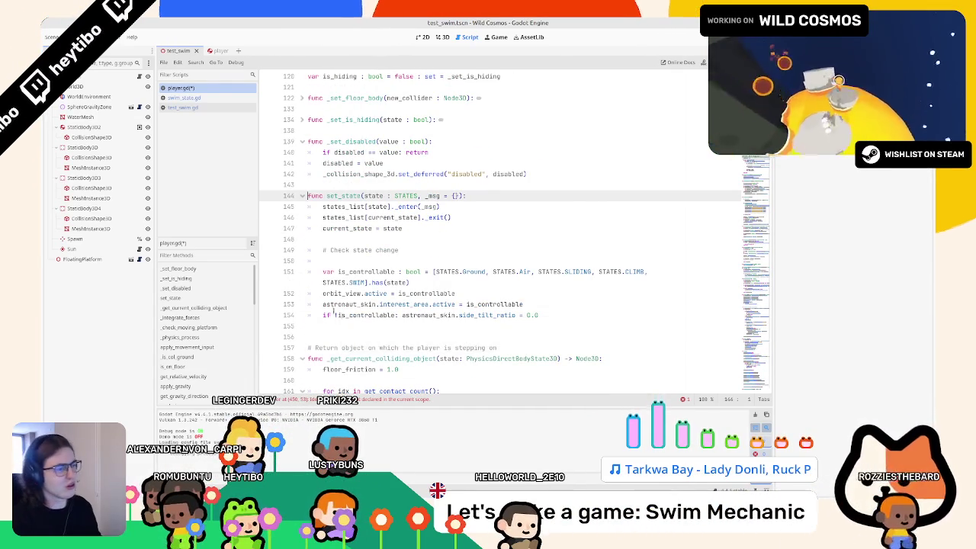
pyautogui.hotkey('alt', 'Left')
pyautogui.scroll(-4, 458, 328)
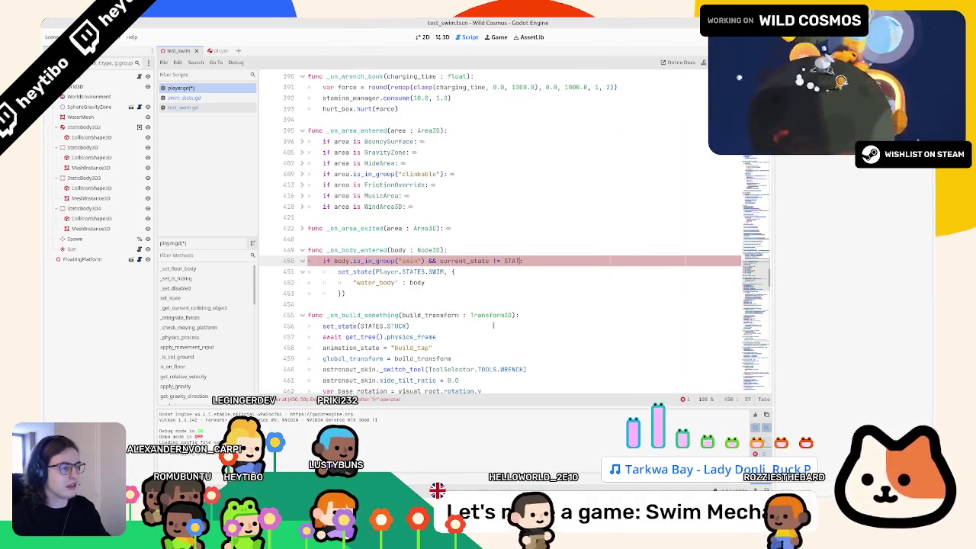
pyautogui.write('STATES.s')
pyautogui.write('w')
pyautogui.press('Return')
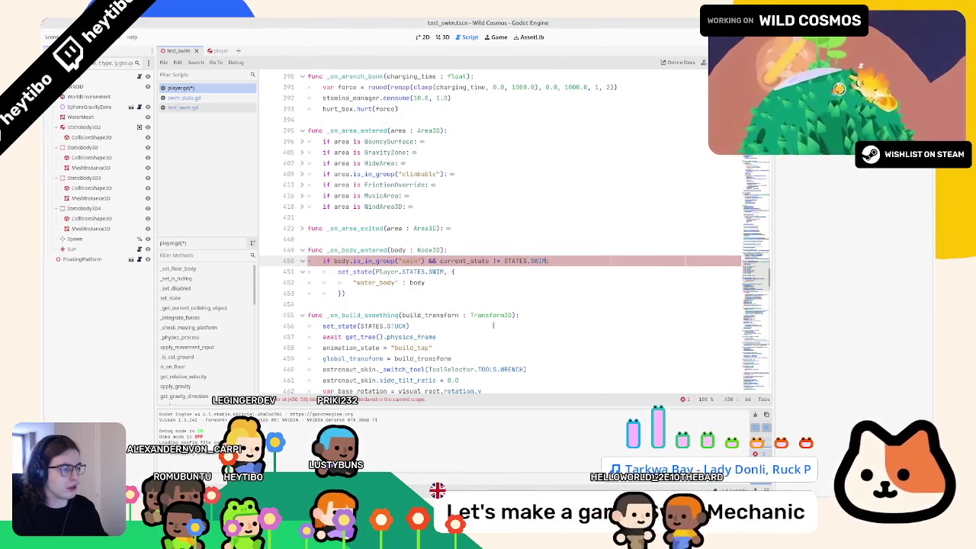
pyautogui.press('F6')
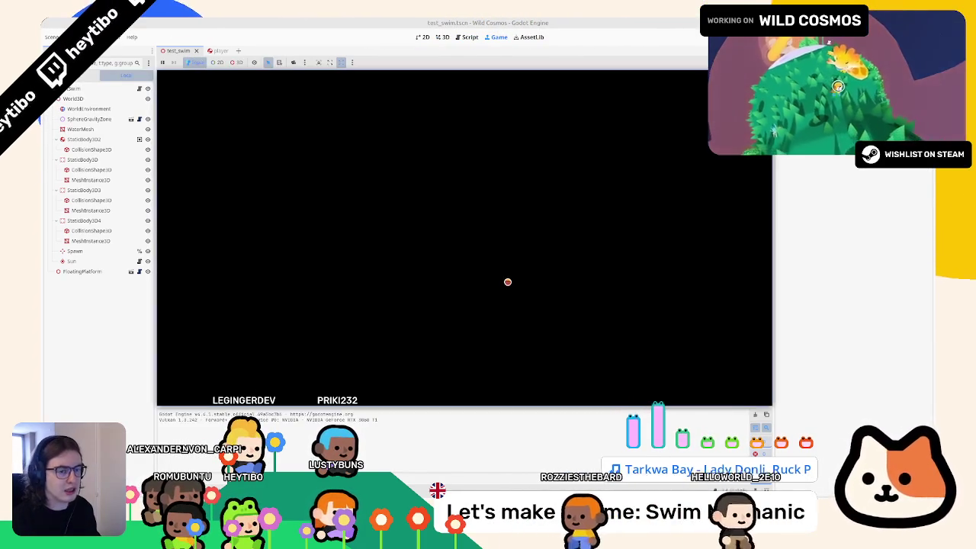
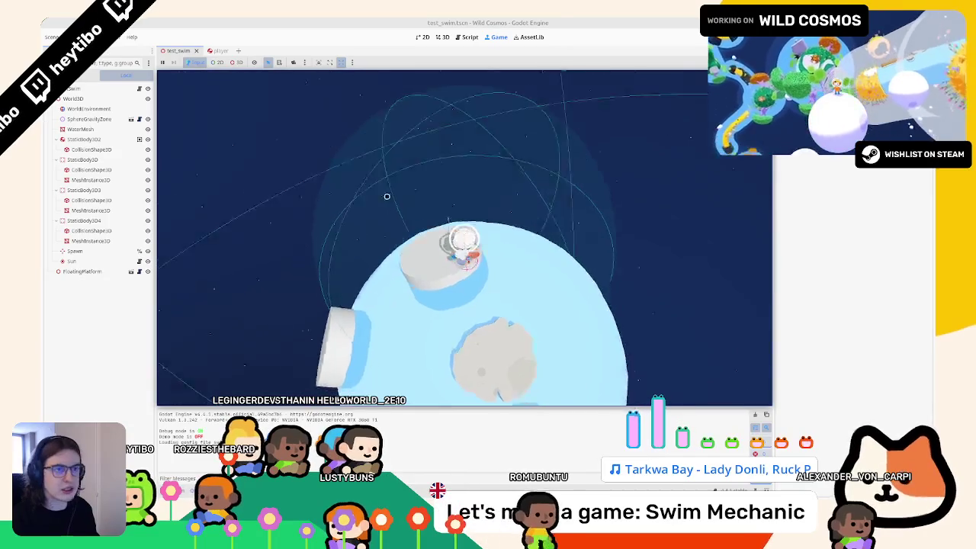
# Uncheck Debug > Visible Collision Shapes while paused, then resume and relaunch the test scene
pyautogui.press('Escape')
pyautogui.click(93, 36)
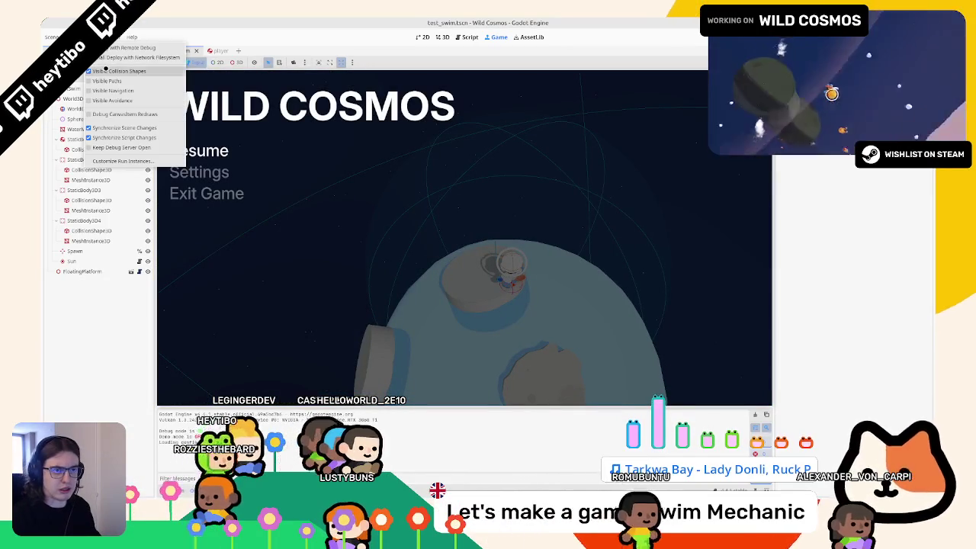
pyautogui.click(105, 71)
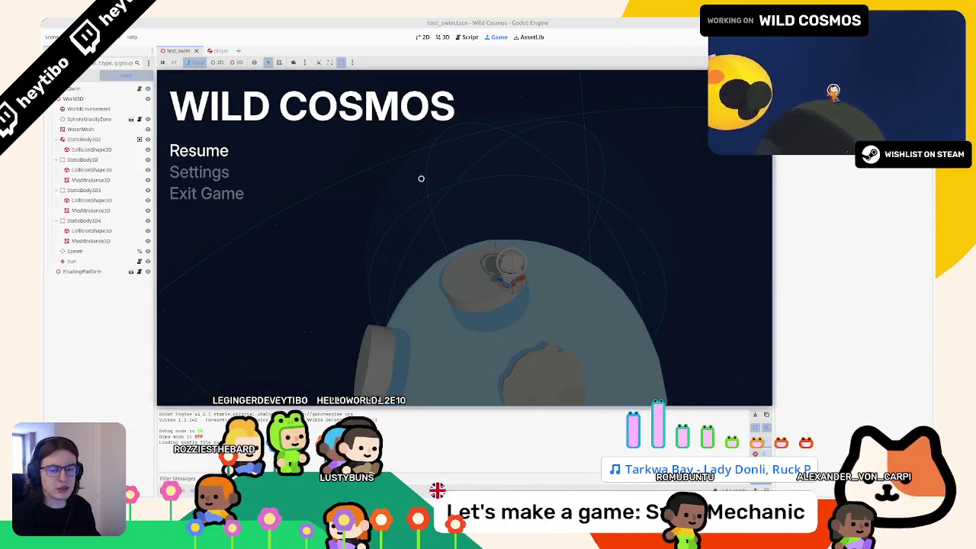
pyautogui.press('Escape')
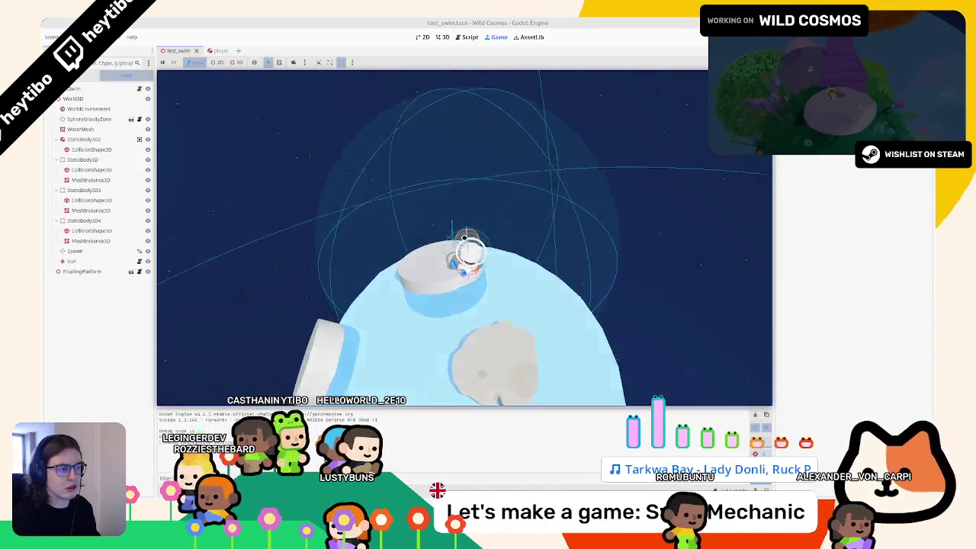
pyautogui.press('F8')
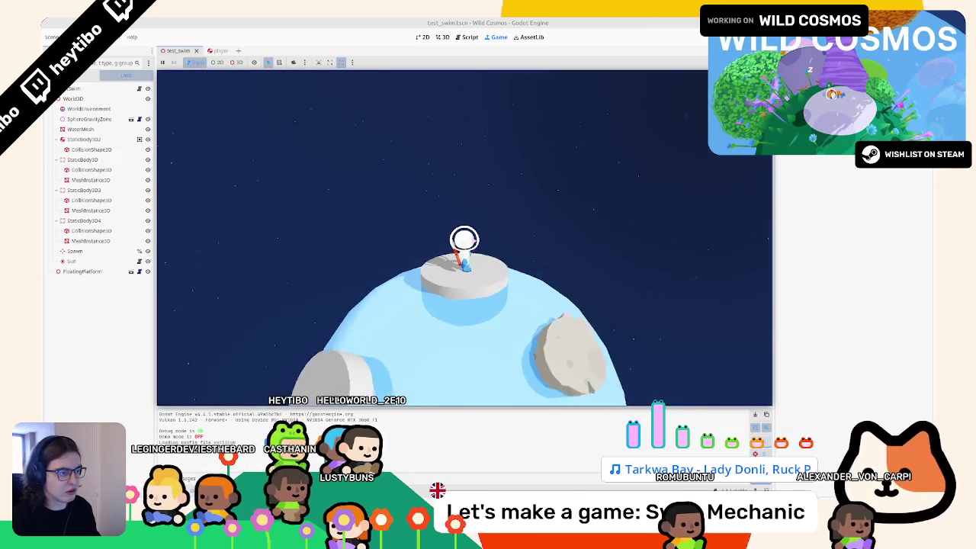
# Walk the astronaut across the water planet over several platforms, jumping off one
pyautogui.press('w')
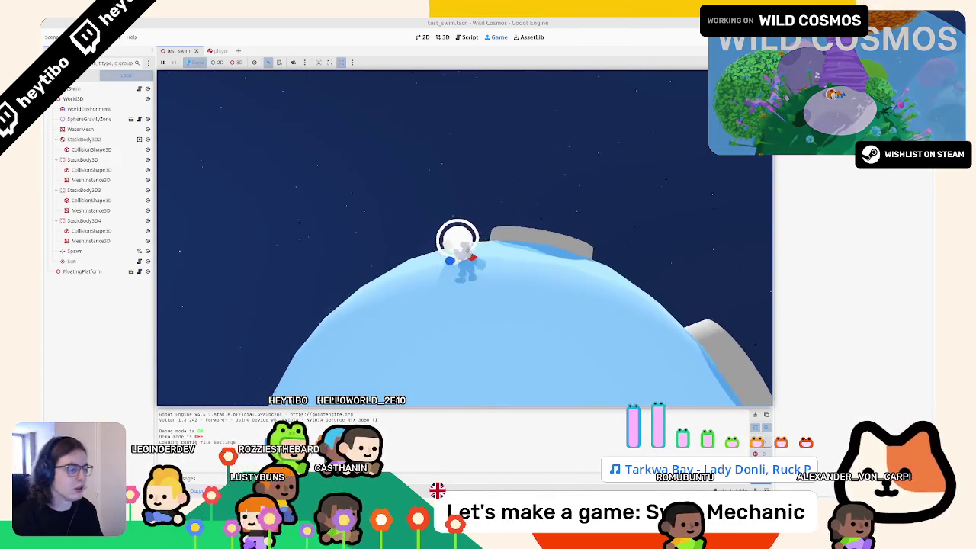
pyautogui.press('w')
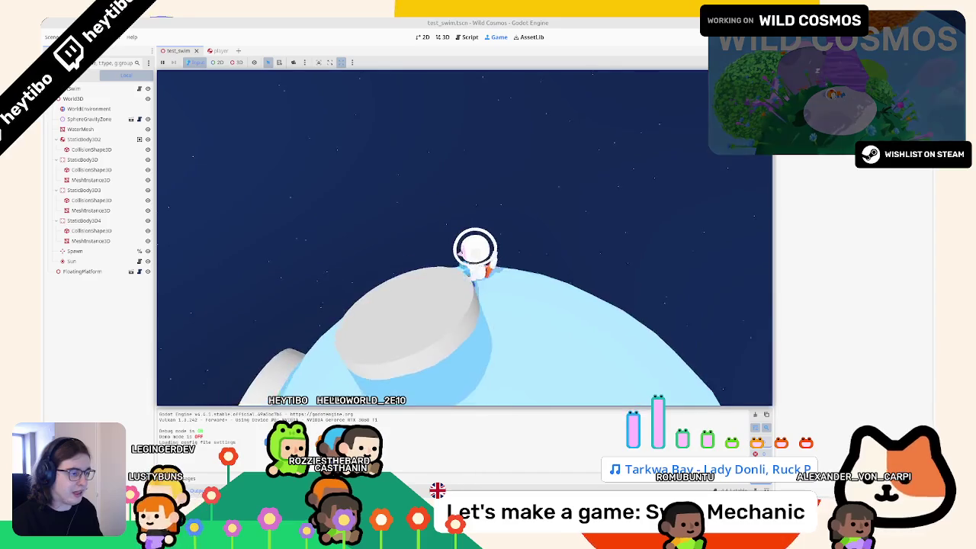
pyautogui.press('w')
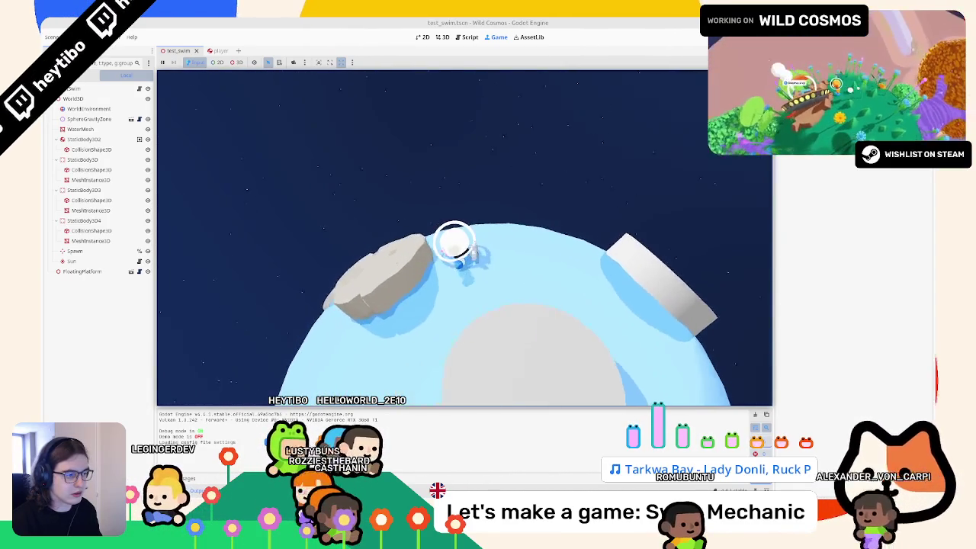
pyautogui.press('w')
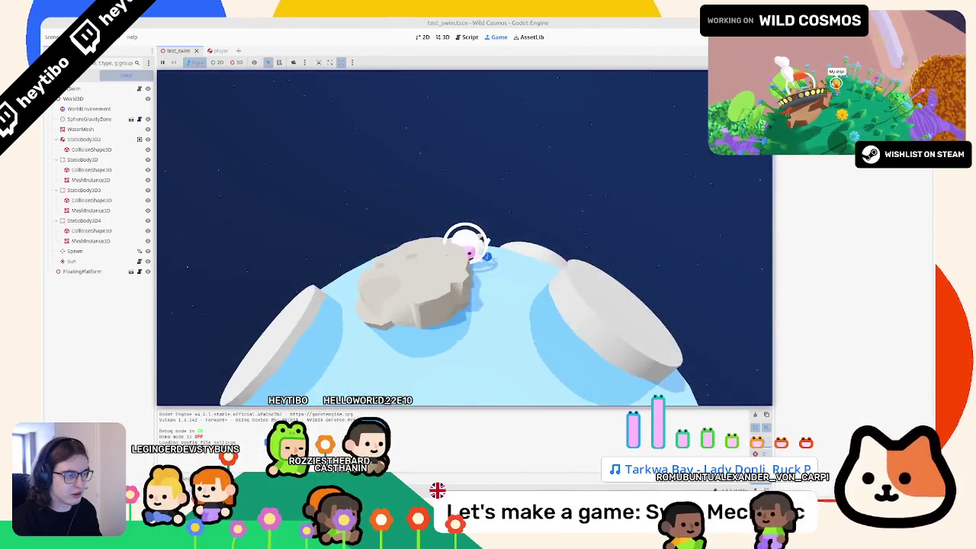
pyautogui.press('w')
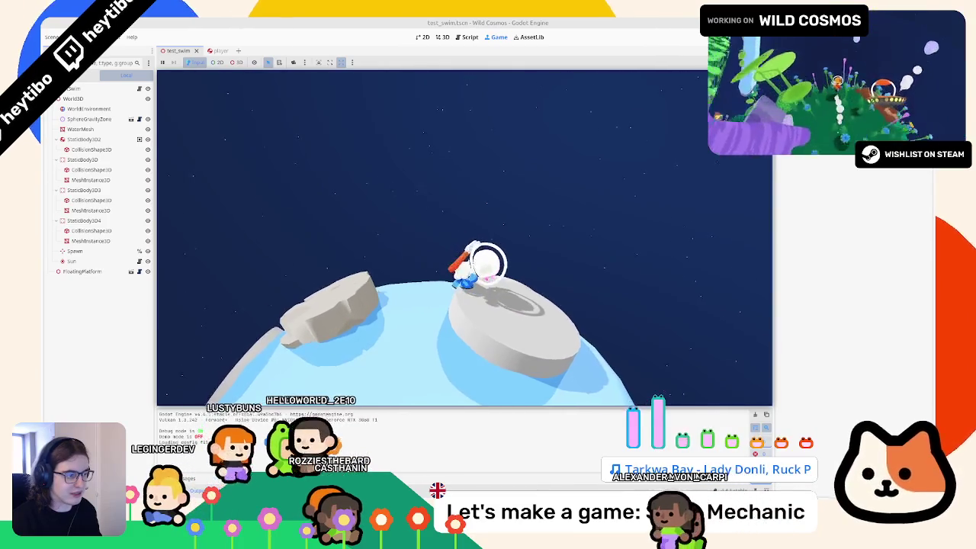
pyautogui.press('w')
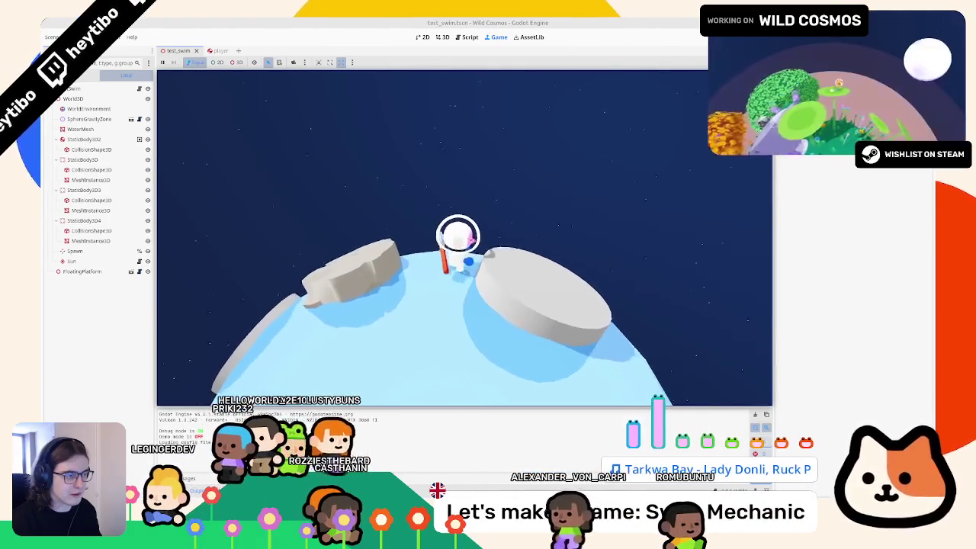
pyautogui.press('w')
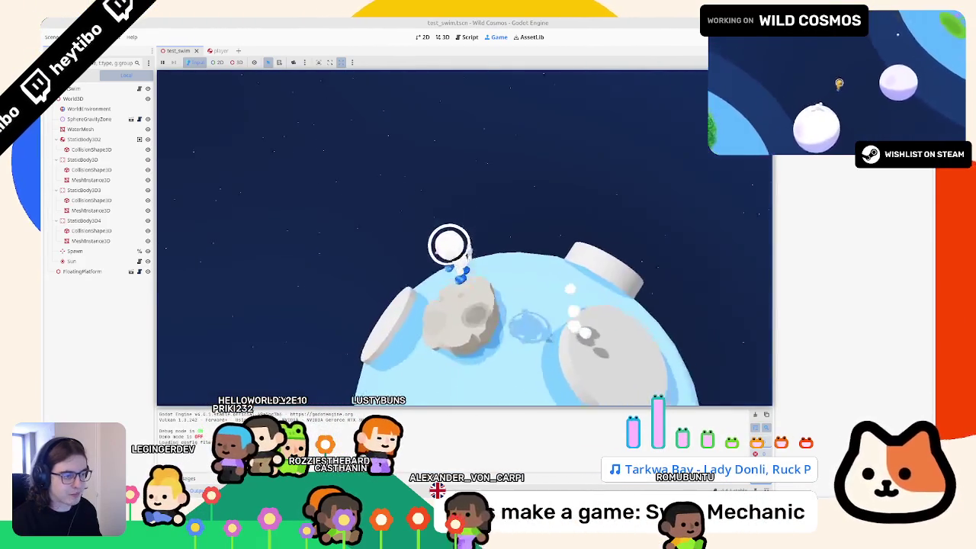
pyautogui.press('space')
pyautogui.press('w')
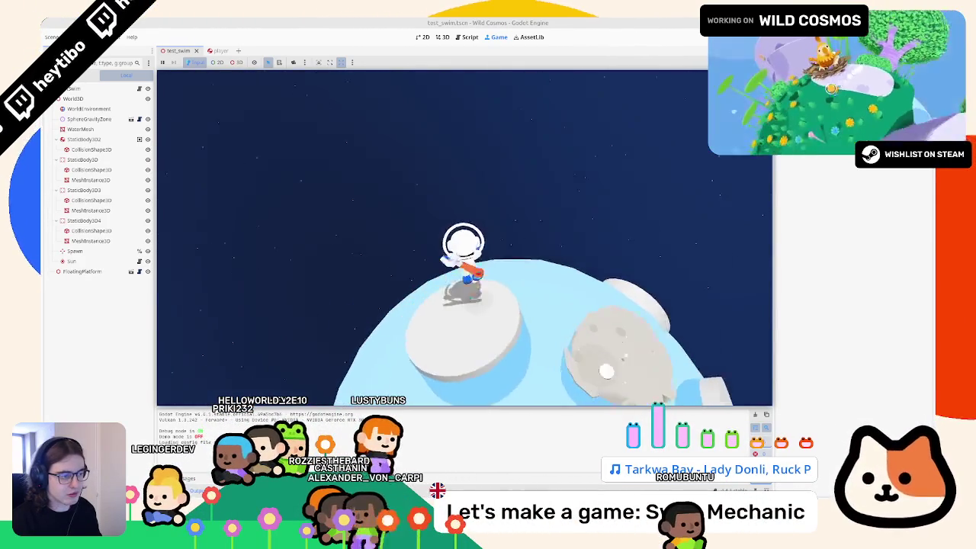
pyautogui.press('w')
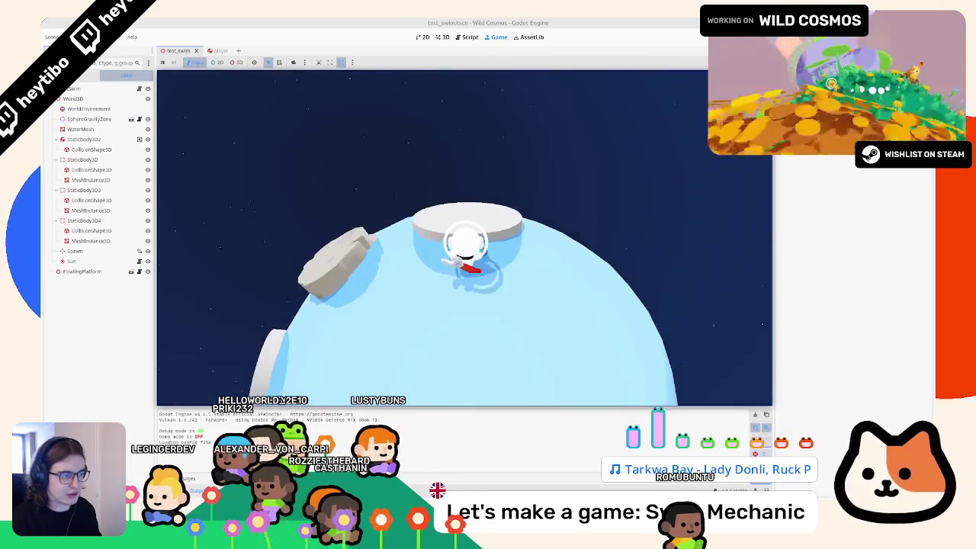
pyautogui.press('w')
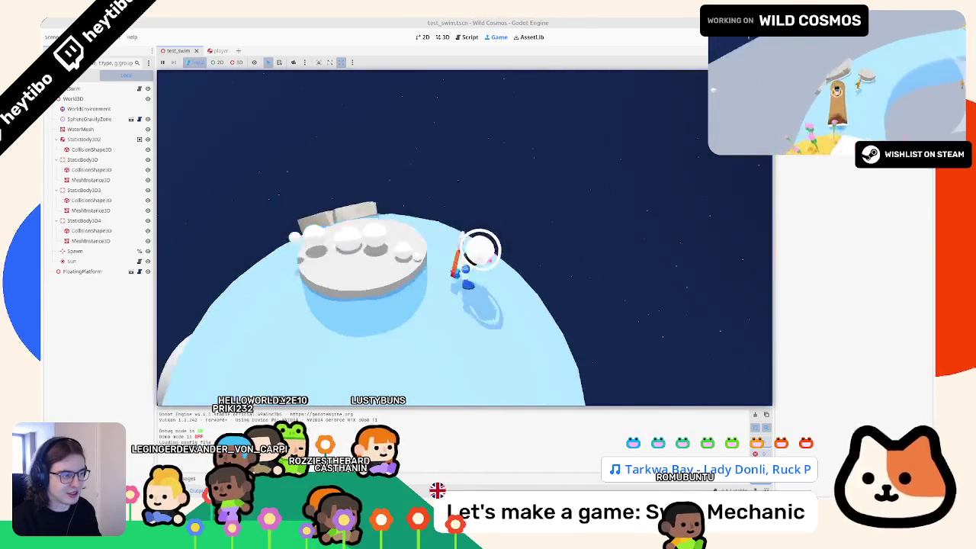
pyautogui.press('w')
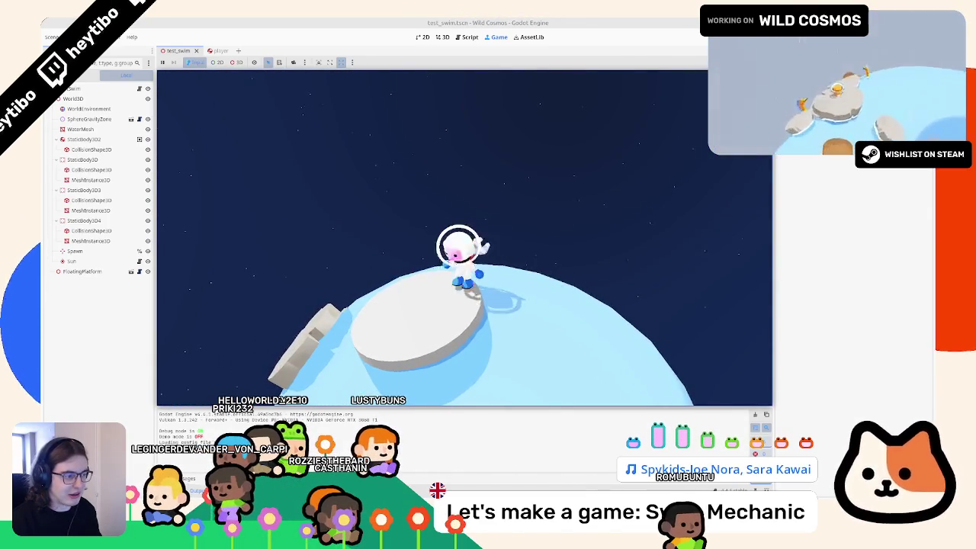
pyautogui.press('w')
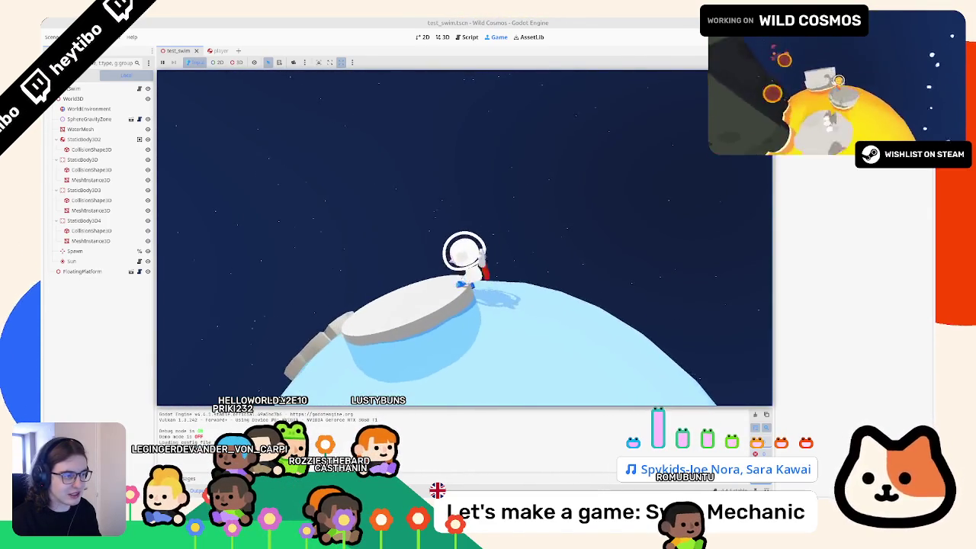
# Walk the astronaut into the water and swim over to another grey platform
pyautogui.press('w')
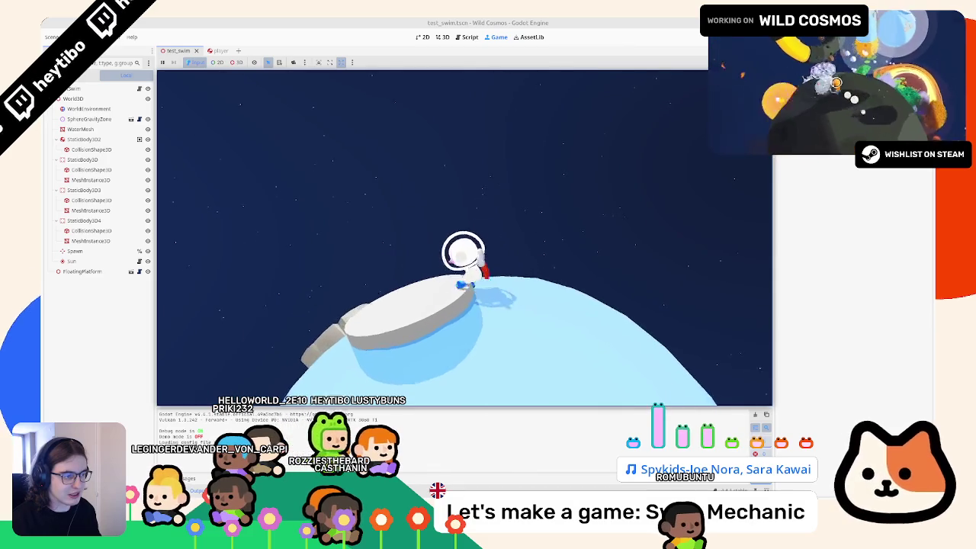
pyautogui.press('w')
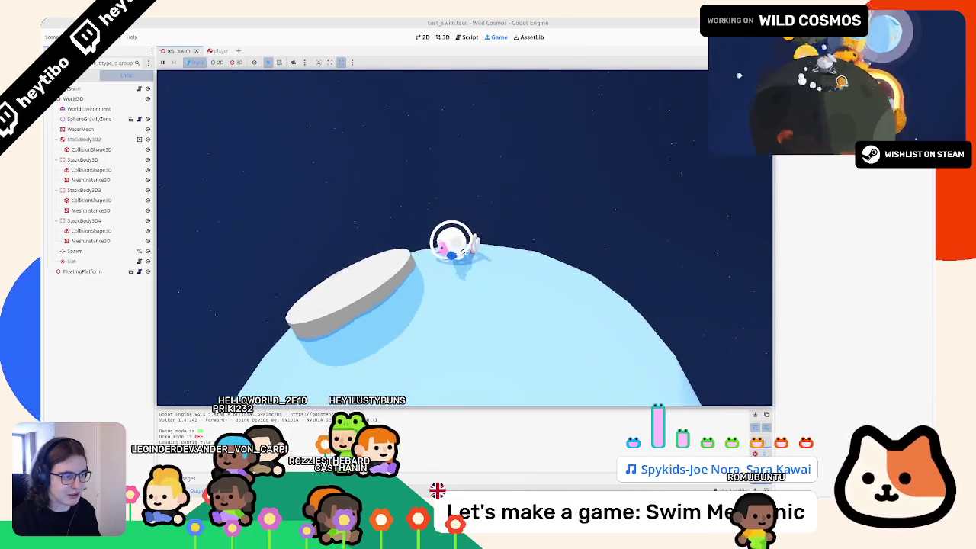
pyautogui.press('w')
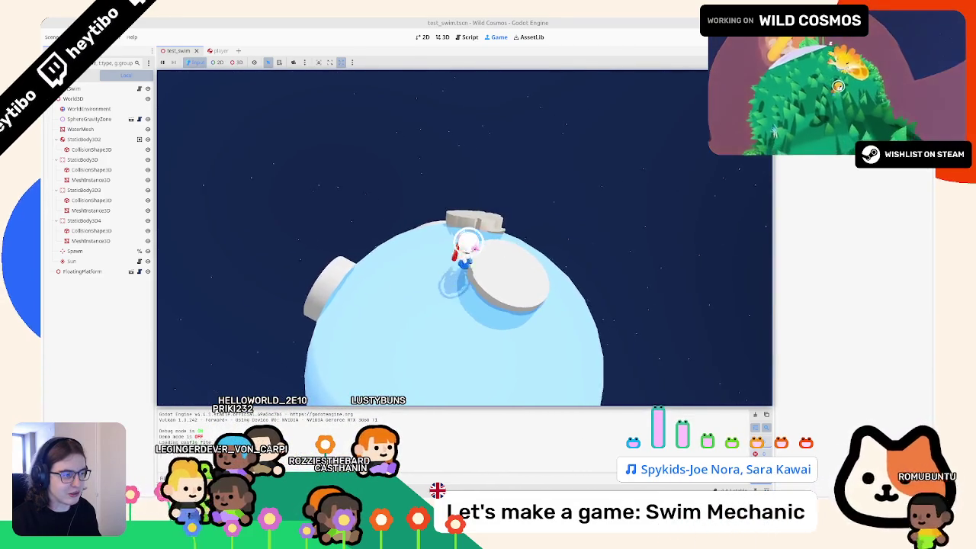
pyautogui.press('w')
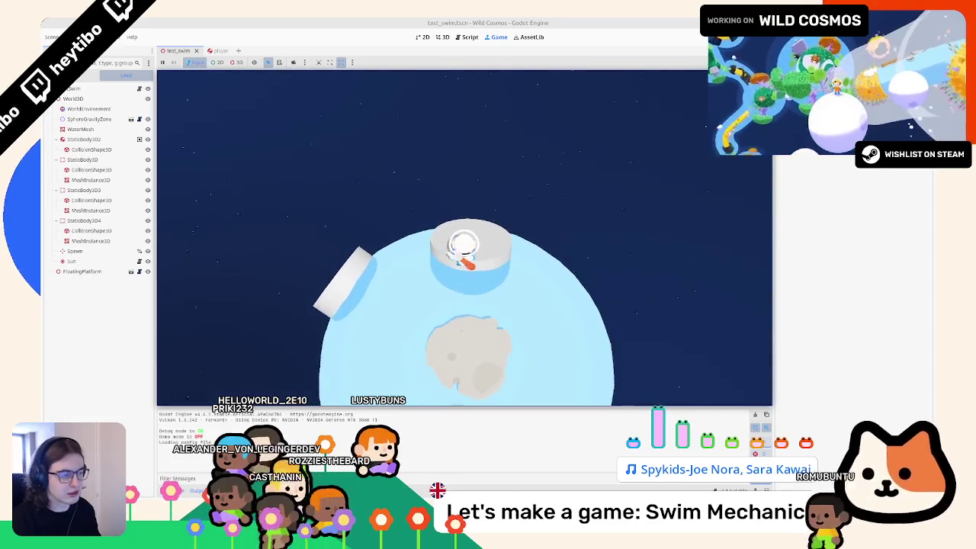
pyautogui.press('w')
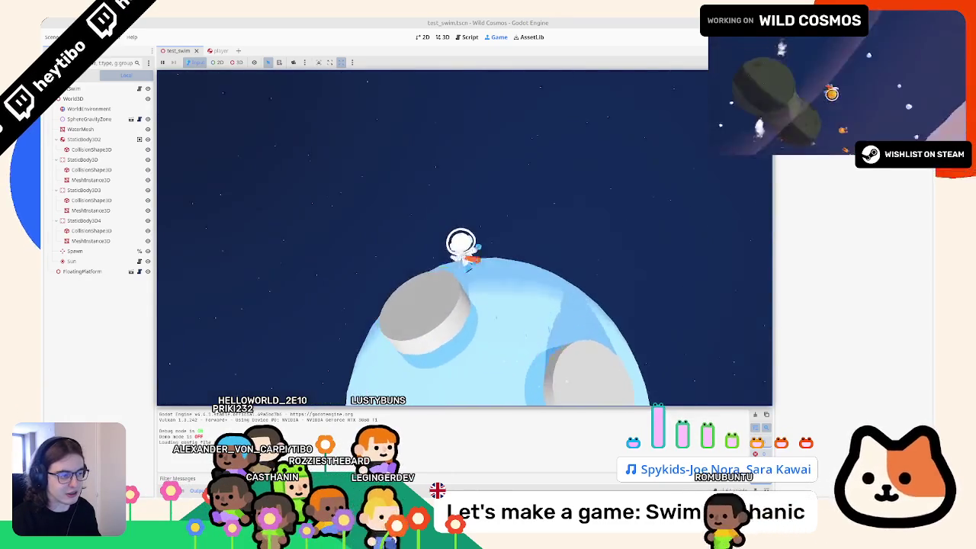
pyautogui.press('w')
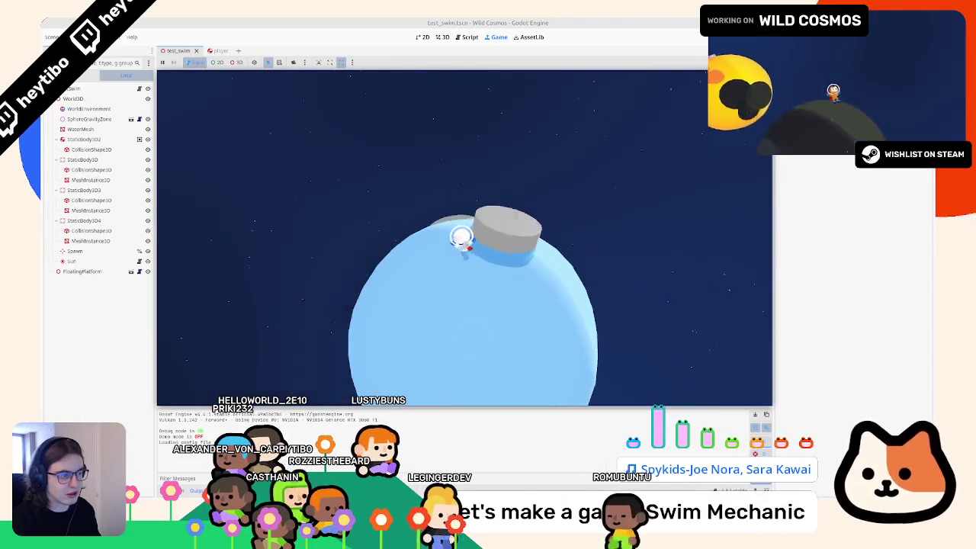
pyautogui.press('w')
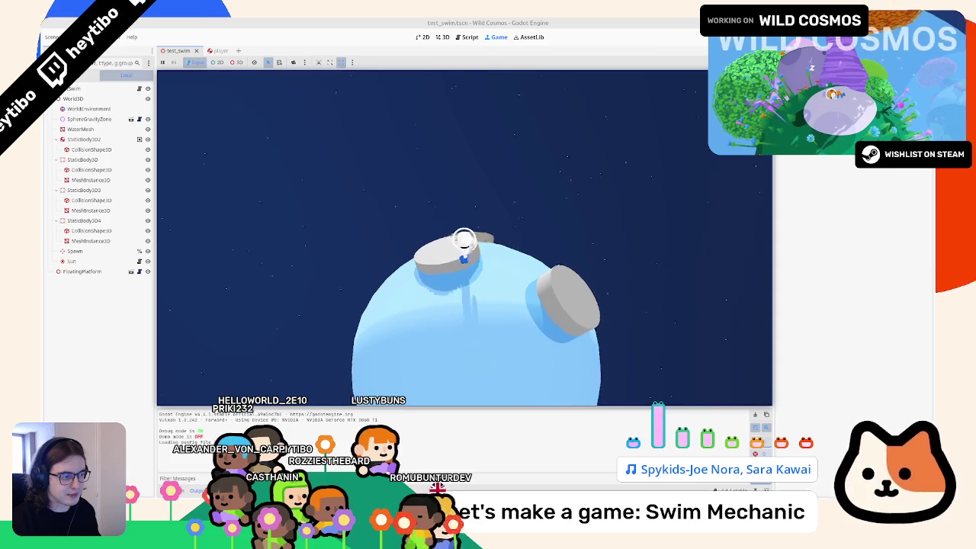
pyautogui.press('w')
pyautogui.press('w')
pyautogui.press('w')
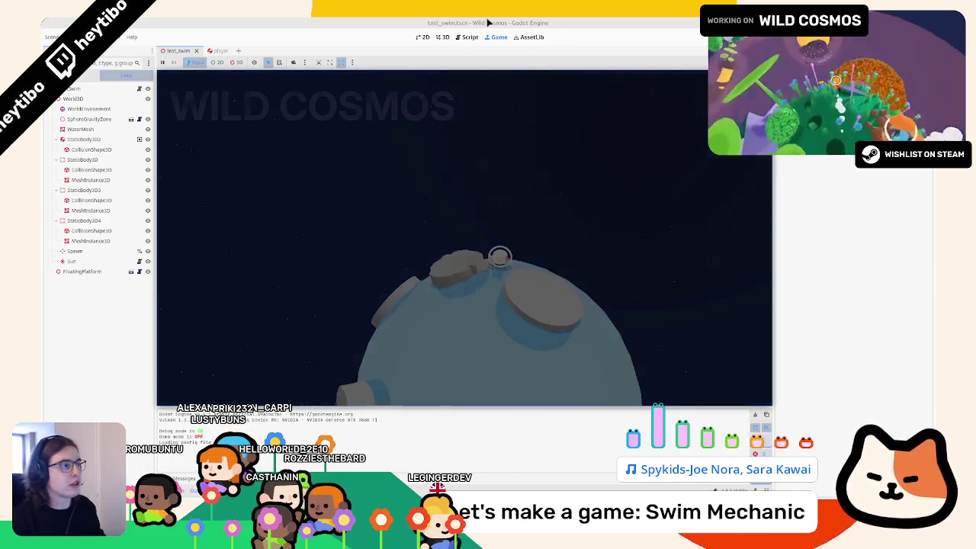
# Open player.gd in the Script editor after briefly glancing at other project scripts
pyautogui.click(466, 37)
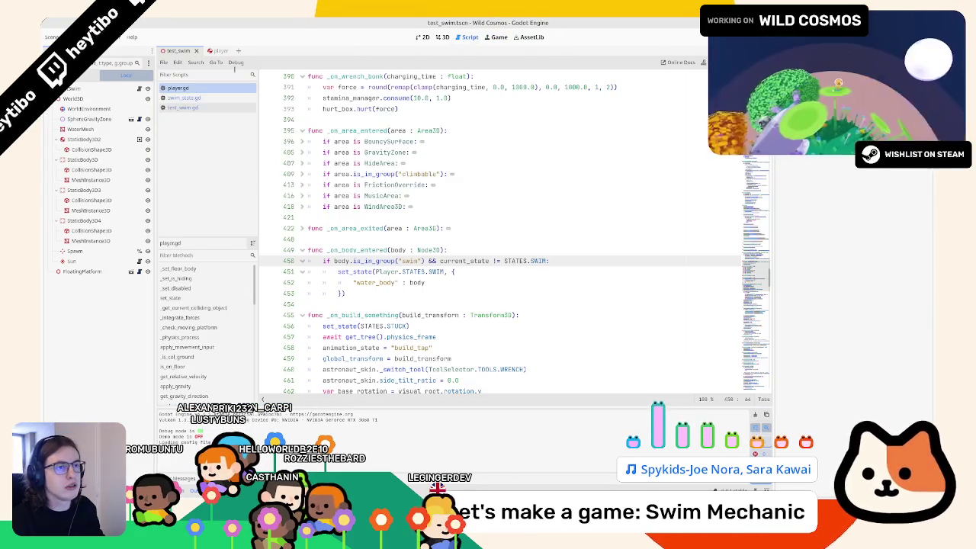
pyautogui.click(219, 99)
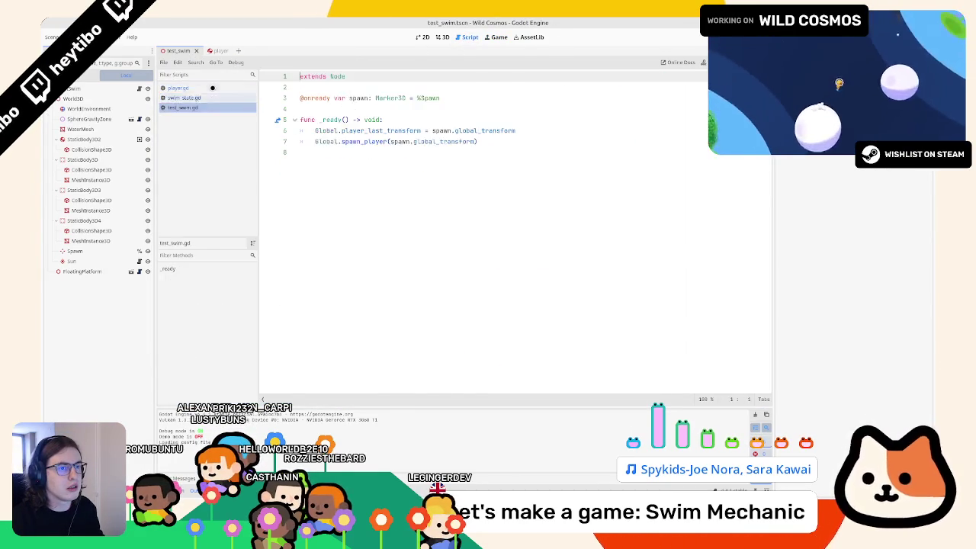
pyautogui.click(178, 87)
pyautogui.click(513, 251)
# Append '&& _was_on_floor' to line 450's swim condition, save player.gd, and run the scene
pyautogui.click(547, 261)
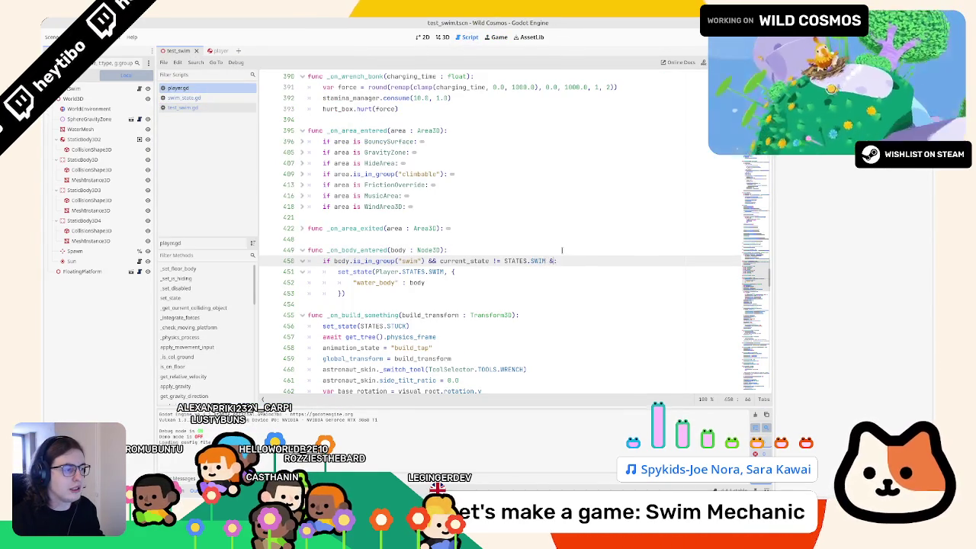
pyautogui.write('_on')
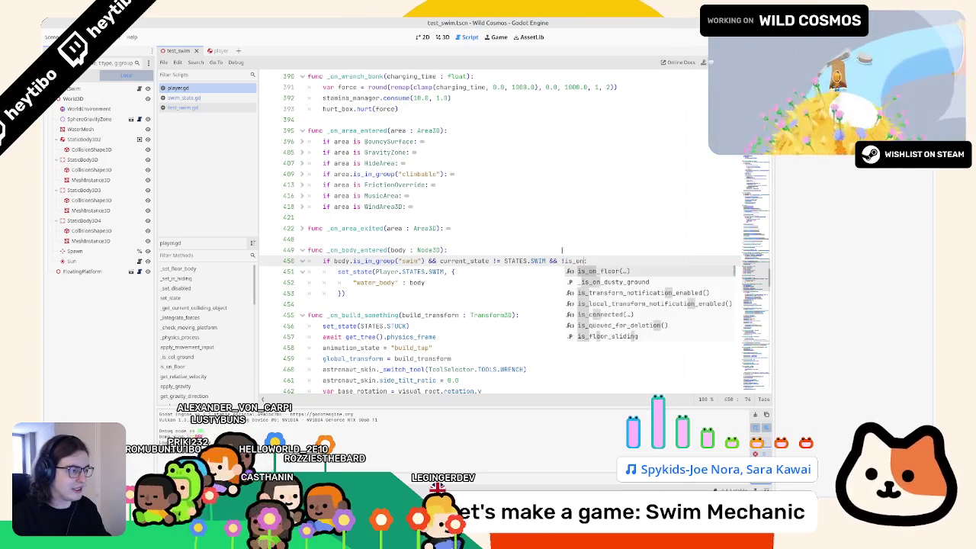
pyautogui.press('Return')
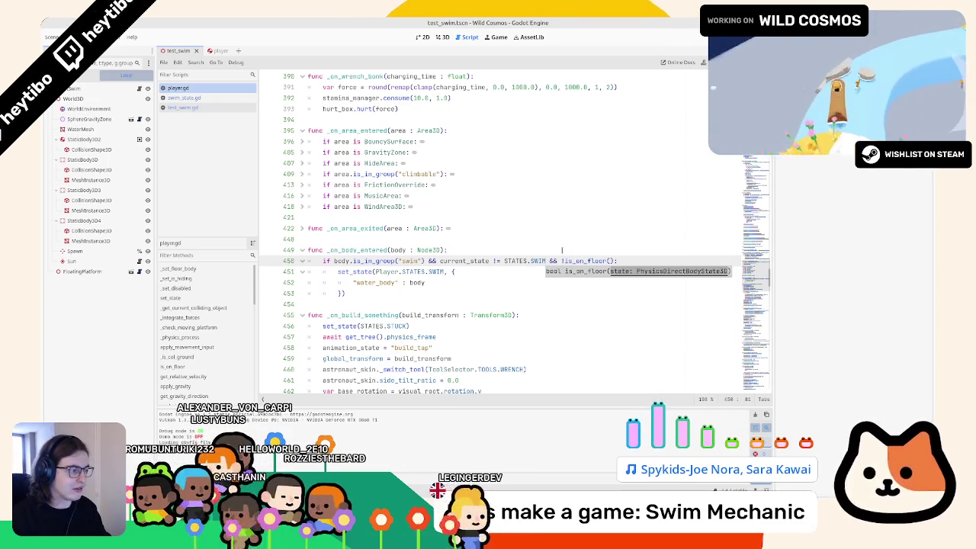
pyautogui.write('&& ')
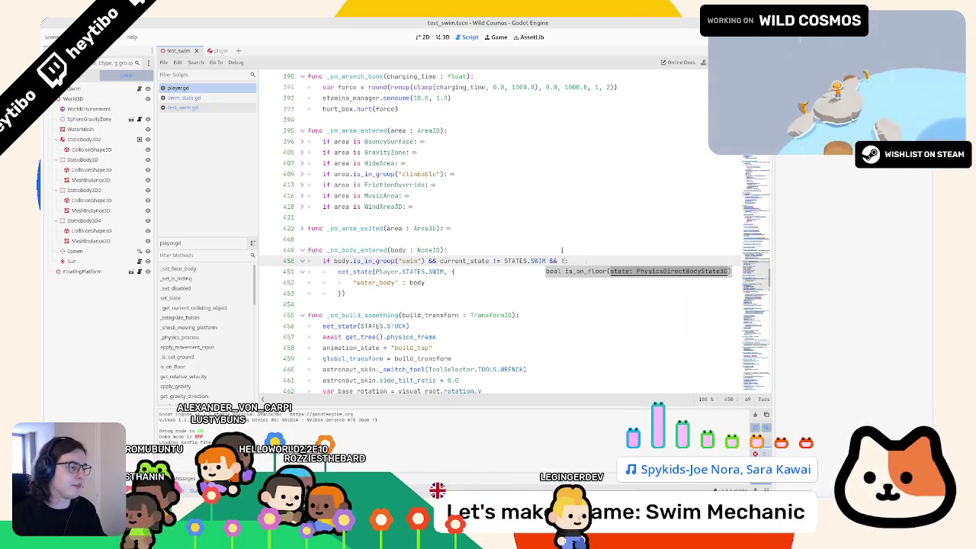
pyautogui.write('_was')
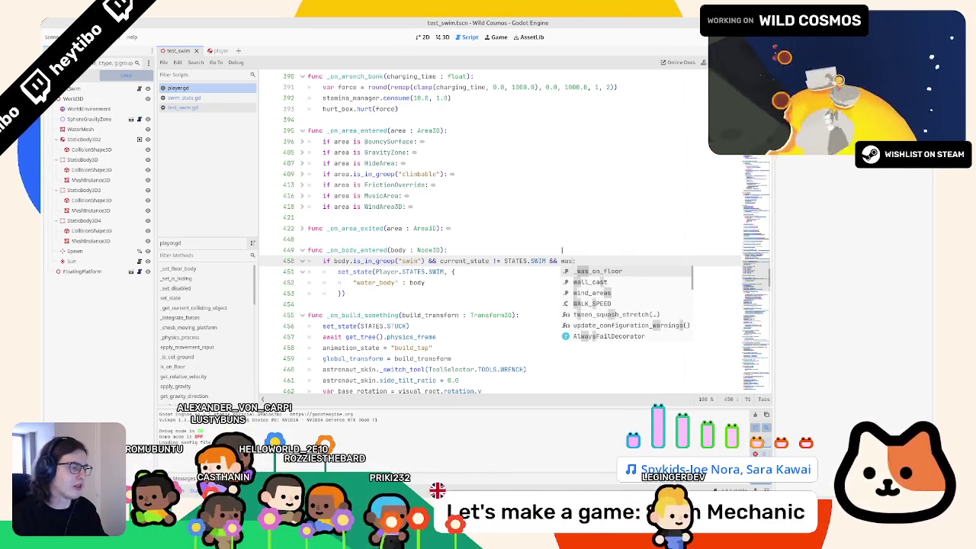
pyautogui.press('Return')
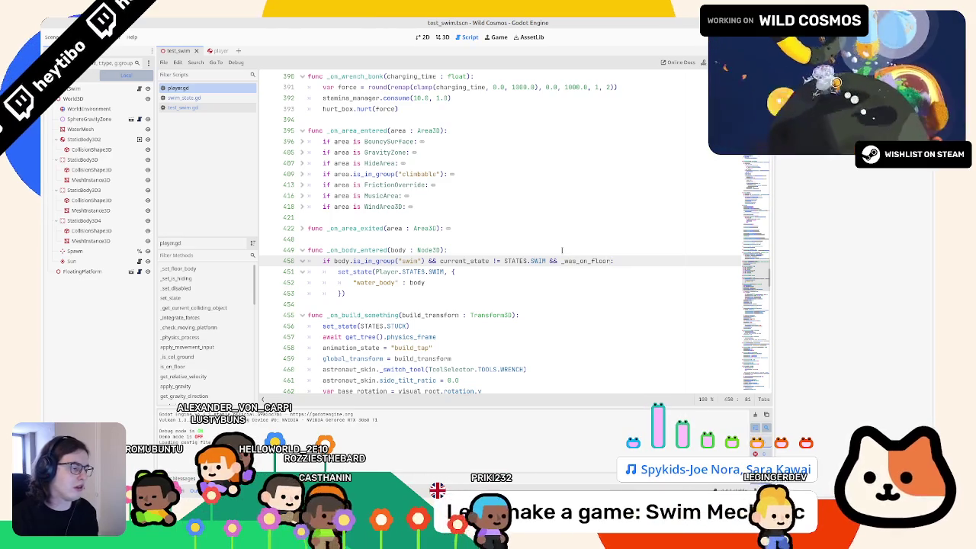
pyautogui.hotkey('ctrl', 's')
pyautogui.keyDown('ctrl'); pyautogui.click(582, 261); pyautogui.keyUp('ctrl')
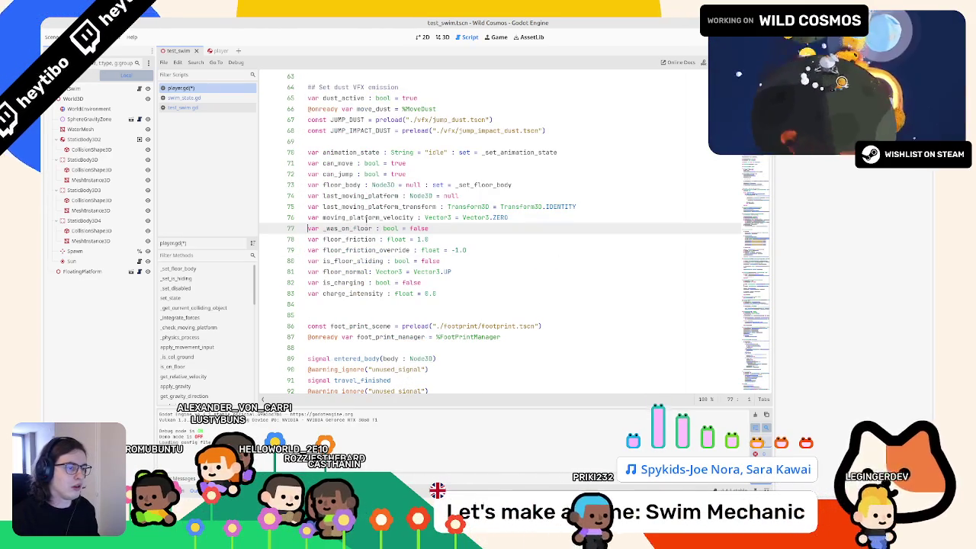
pyautogui.press('F5')
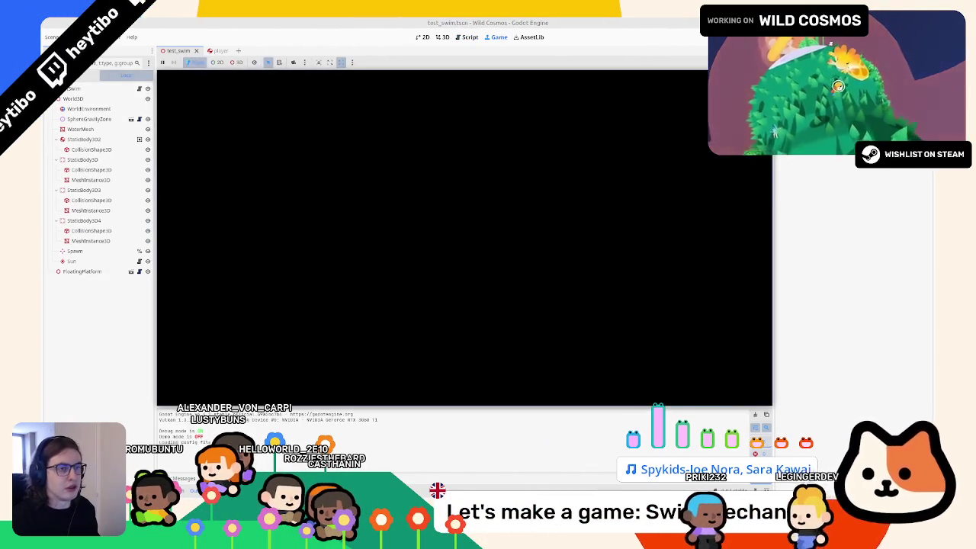
# Walk the astronaut across the water planet with W, then pause the game
pyautogui.press('w')
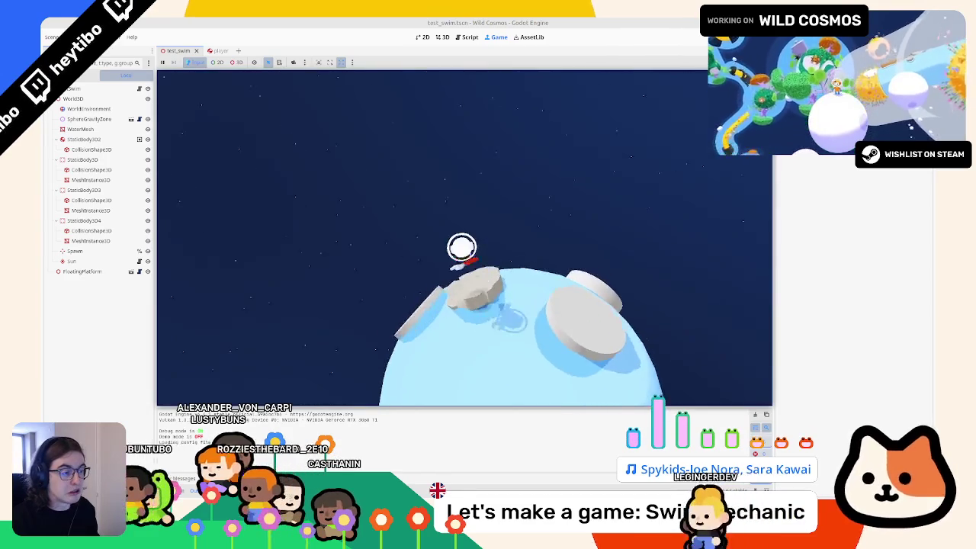
pyautogui.press('w')
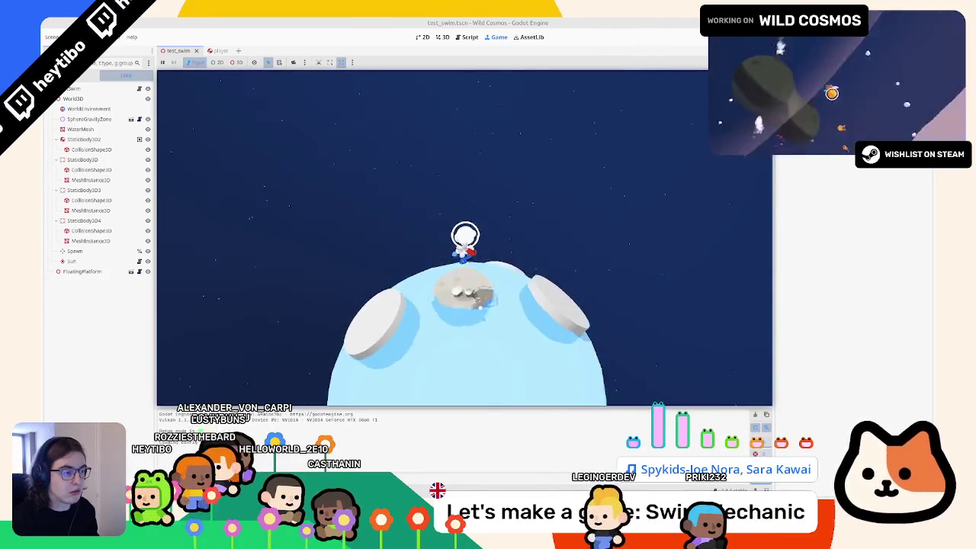
pyautogui.press('w')
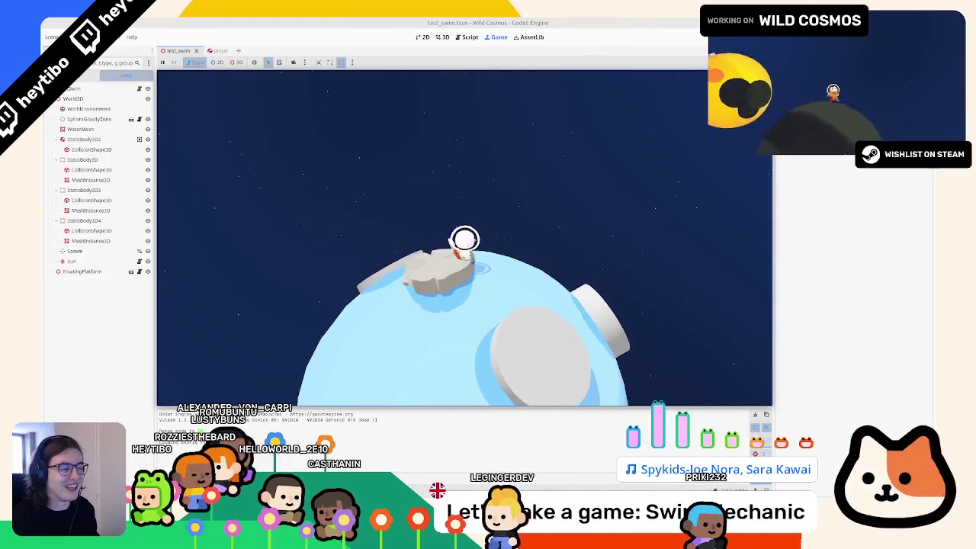
pyautogui.press('w')
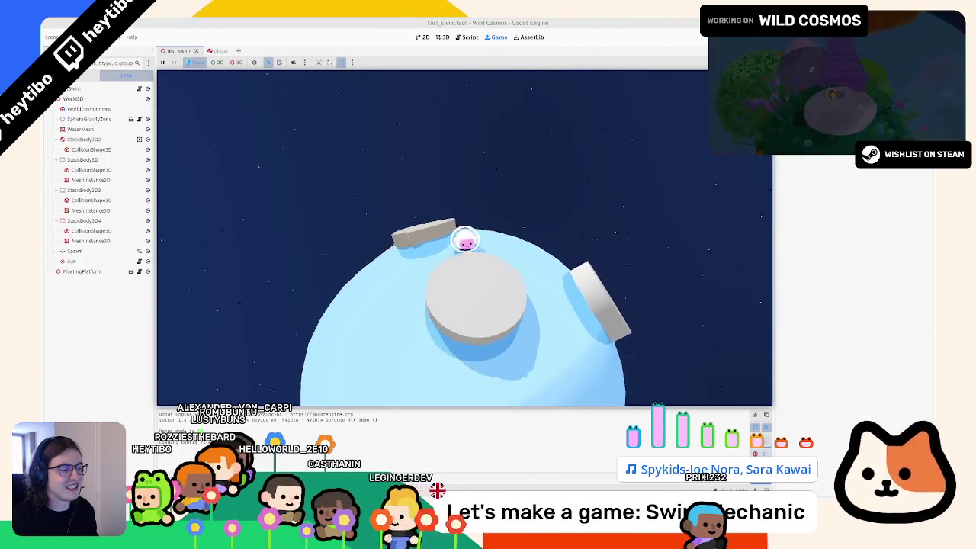
pyautogui.press('Escape')
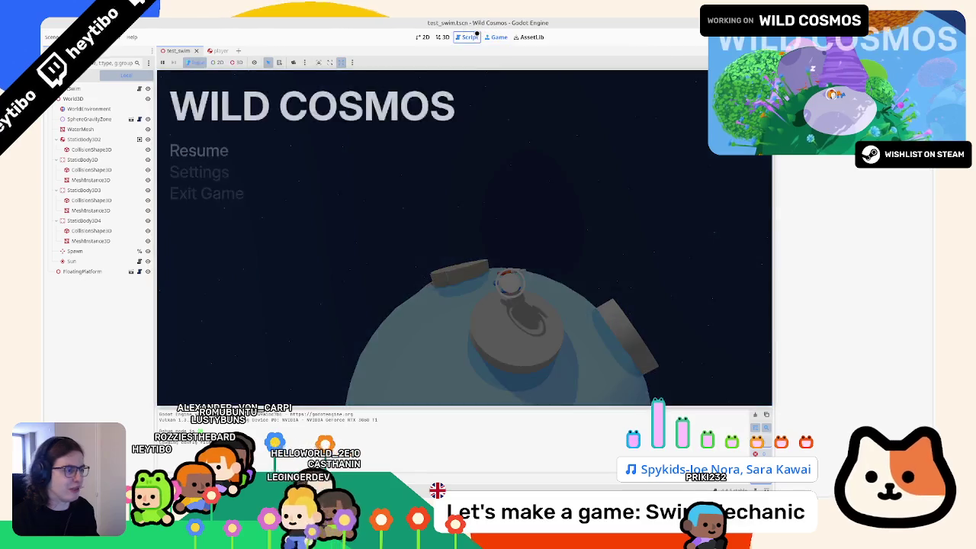
# Stop the game, change line 450 to '!_was_on_floor', rerun the scene, and return to player.gd
pyautogui.press('F8')
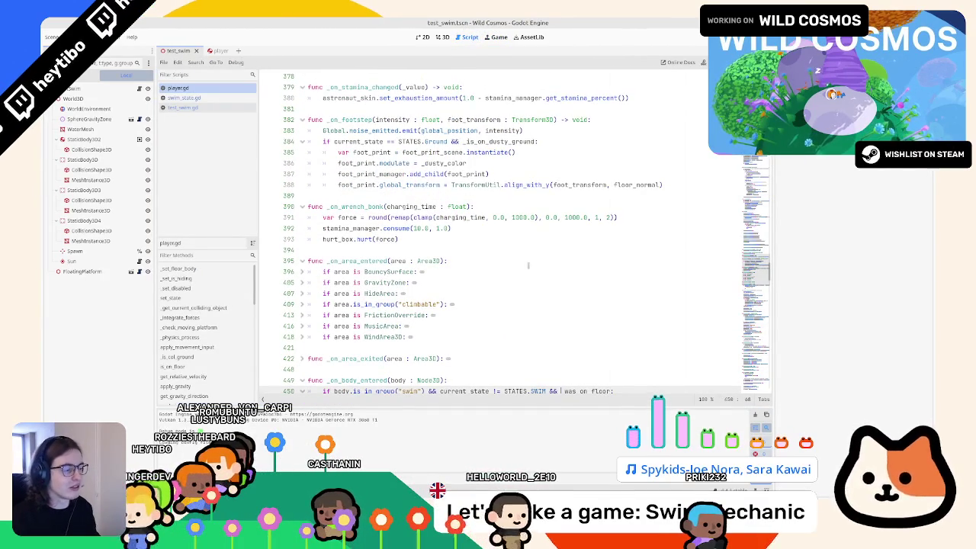
pyautogui.scroll(-1, 531, 265)
pyautogui.write('!')
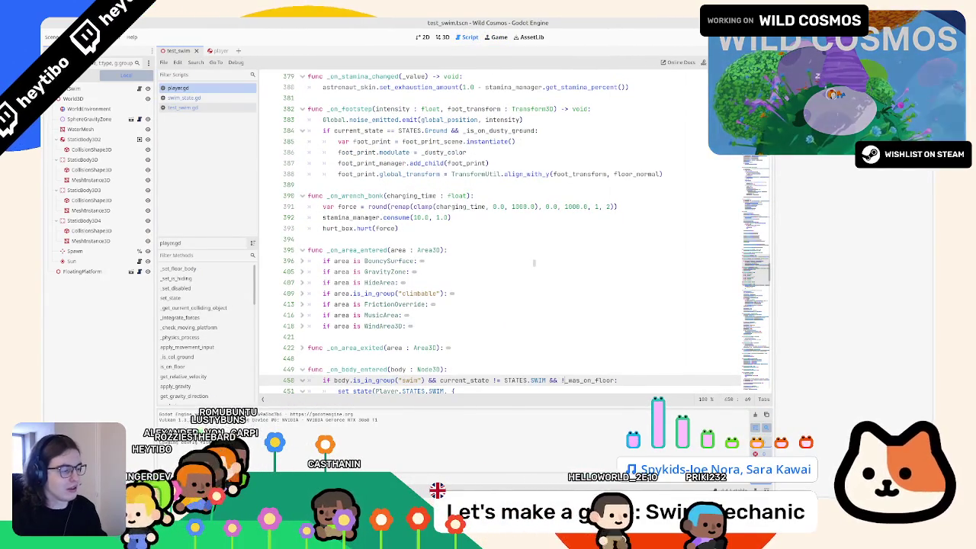
pyautogui.press('F6')
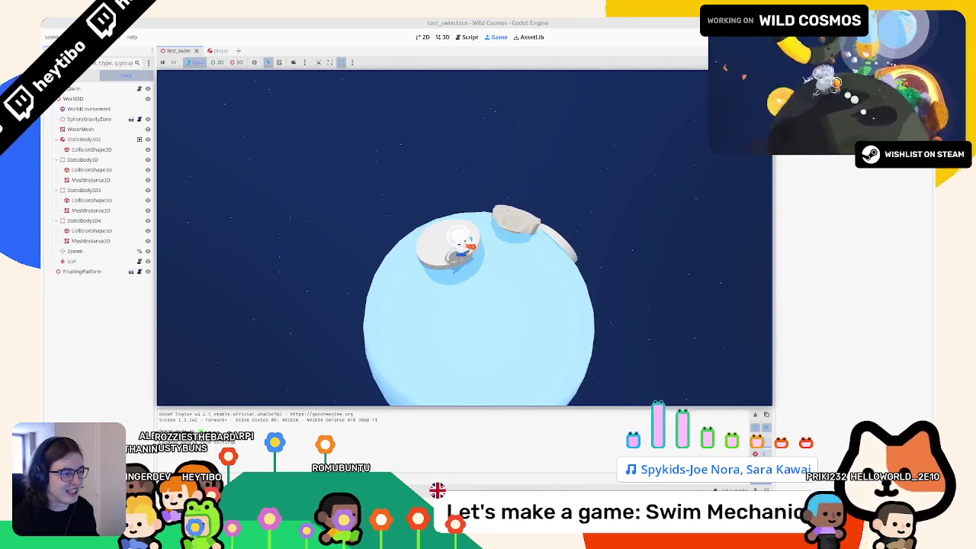
pyautogui.click(466, 37)
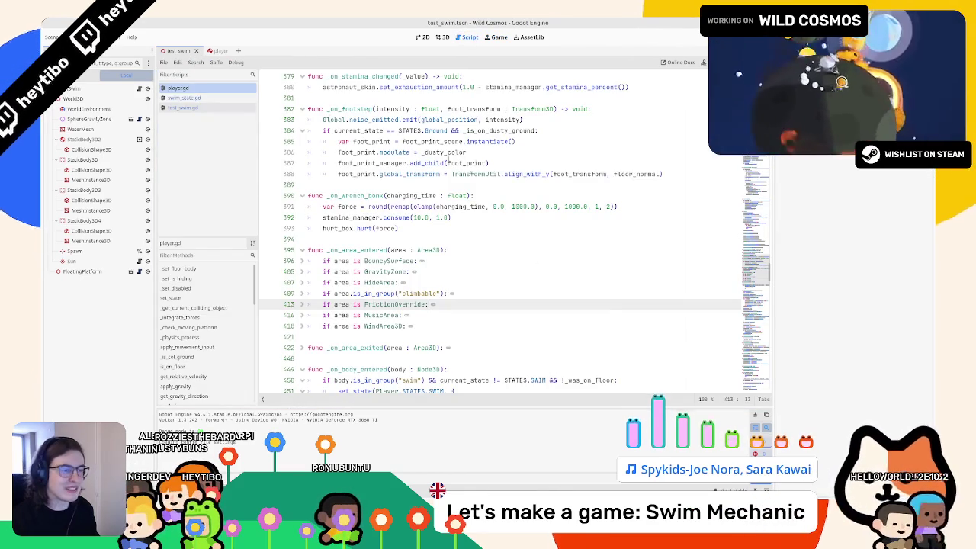
# Replace '!_was_on_floor' on line 450 with 'current_state != STATES.Ground' and rerun the scene
pyautogui.click(546, 380)
pyautogui.scroll(-3, 469, 305)
pyautogui.hotkey('shift', 'Home')
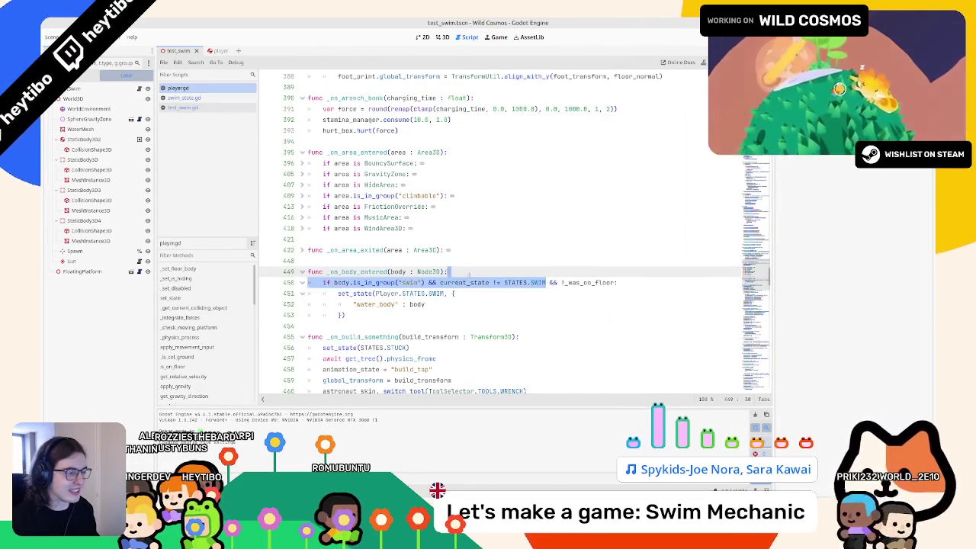
pyautogui.moveTo(469, 275); pyautogui.dragTo(489, 287)
pyautogui.hotkey('ctrl', 'c')
pyautogui.moveTo(563, 283); pyautogui.dragTo(616, 283)
pyautogui.hotkey('ctrl', 'v')
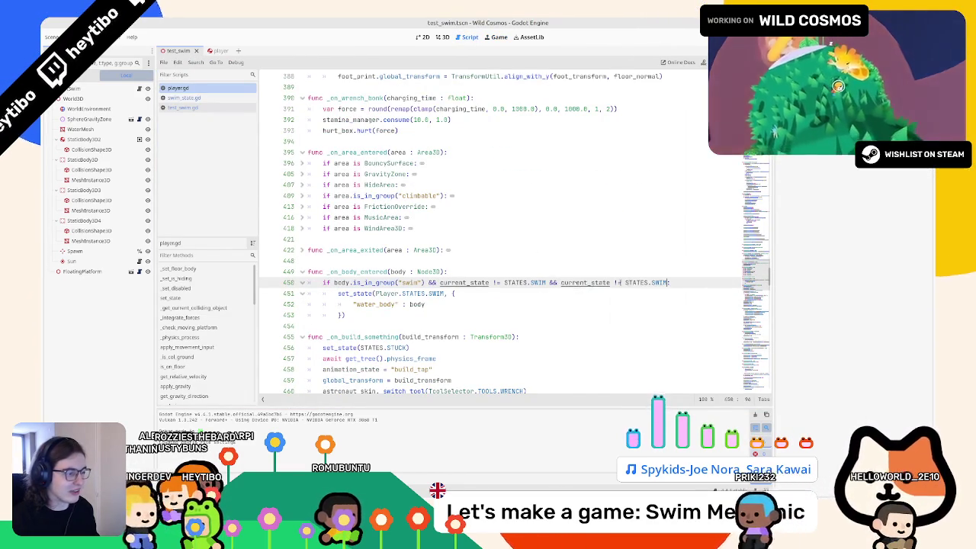
pyautogui.doubleClick(660, 282)
pyautogui.write('Gr')
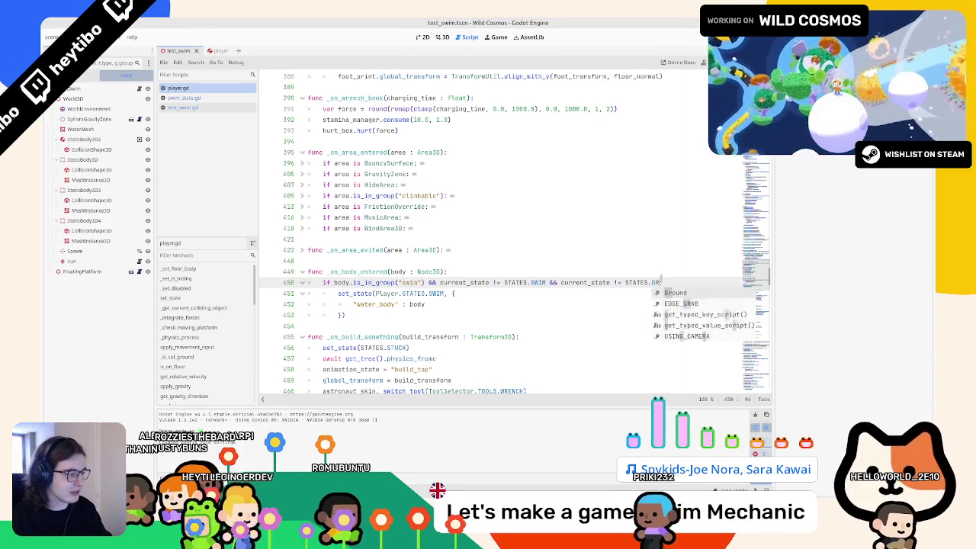
pyautogui.press('Return')
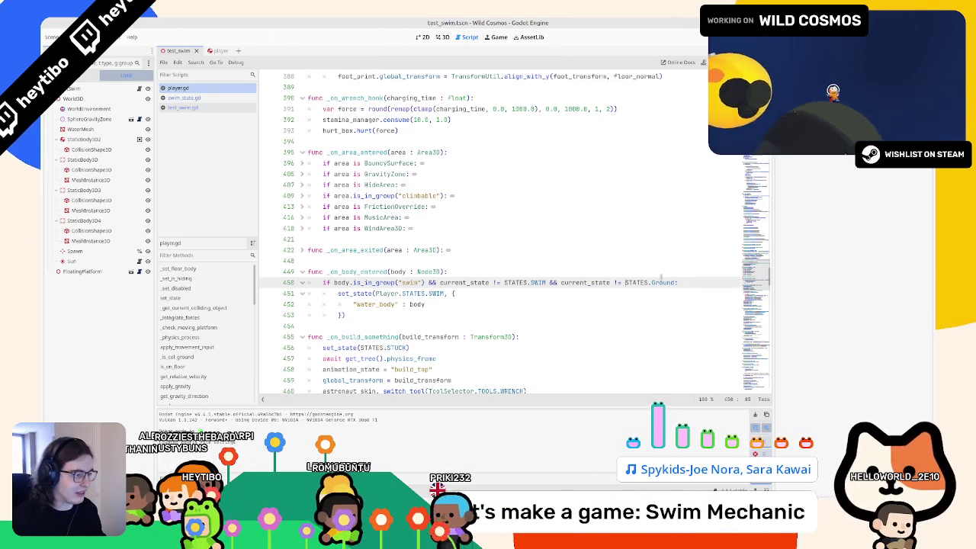
pyautogui.press('F6')
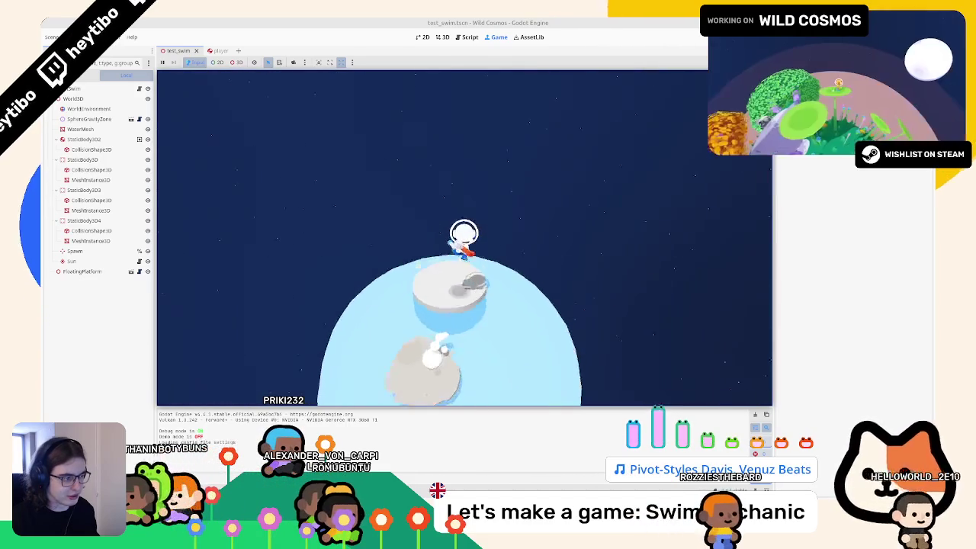
# Walk the astronaut onto a grey platform, jump off, and walk back onto it
pyautogui.press('w')
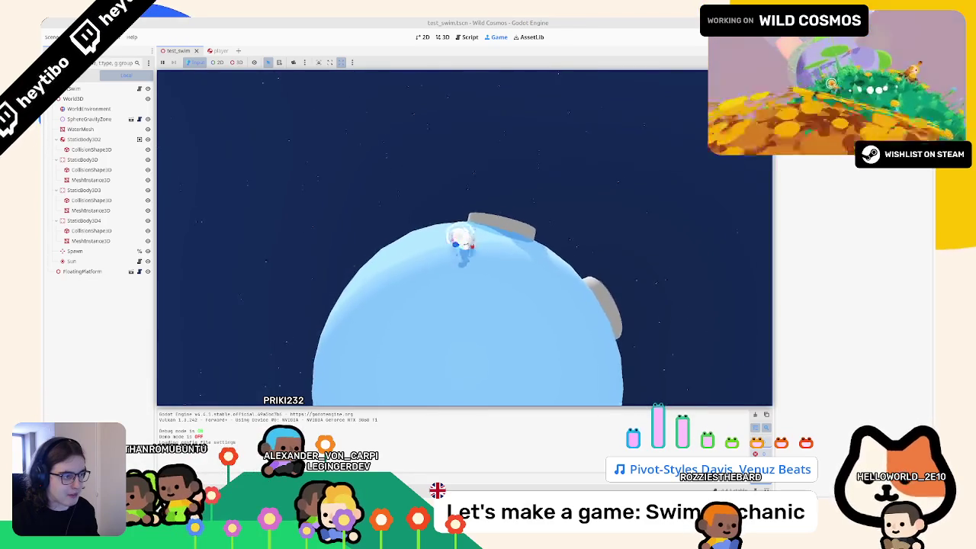
pyautogui.press('w')
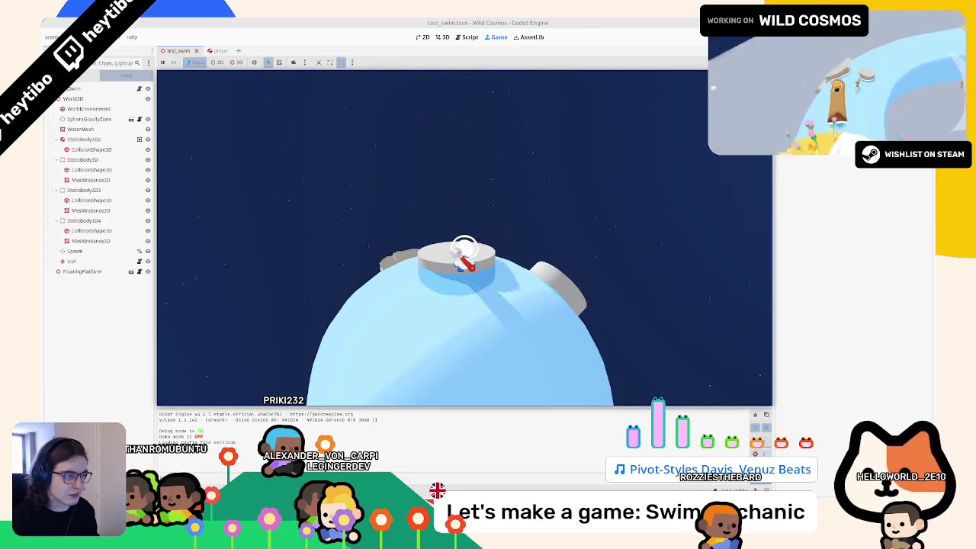
pyautogui.press('space')
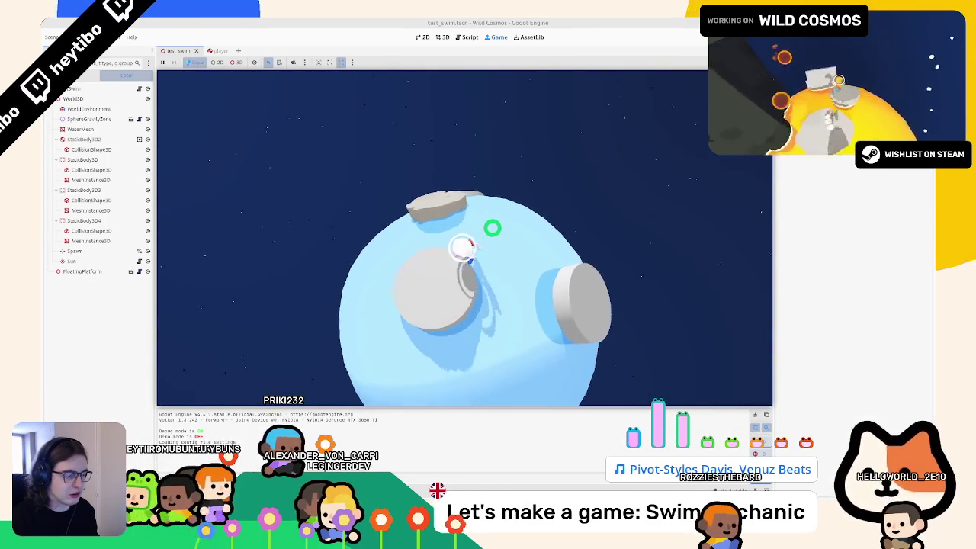
pyautogui.press('w')
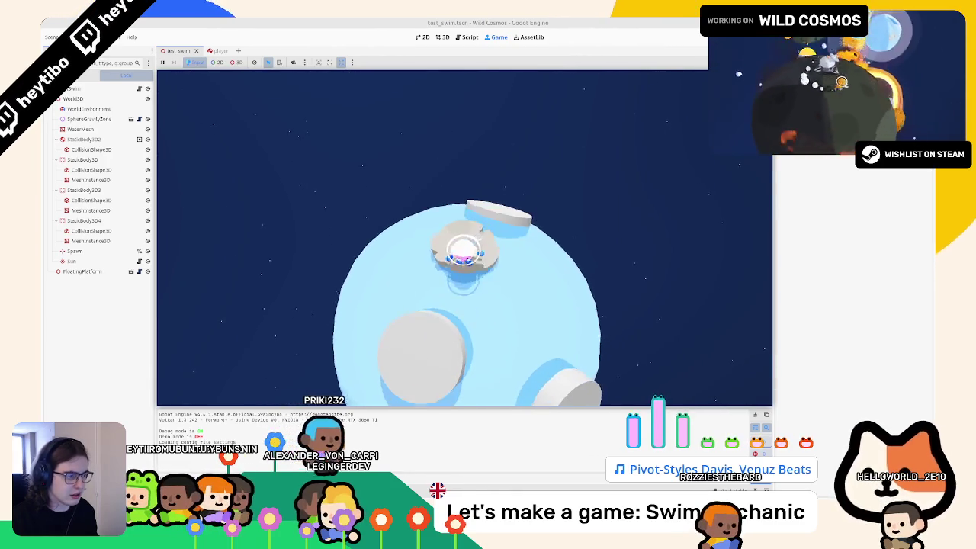
pyautogui.press('w')
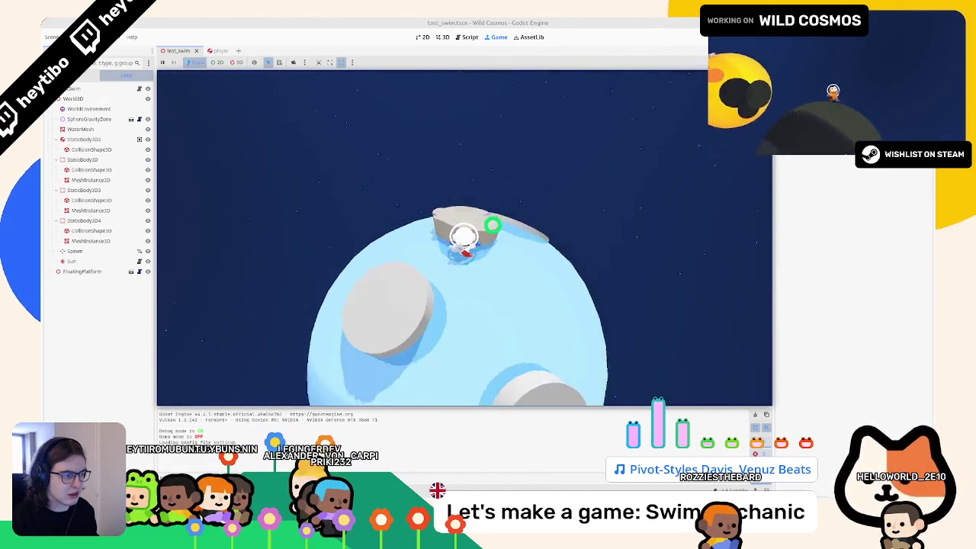
# Walk the astronaut around the planet over grey rocks to the platform with the green ring
pyautogui.press('w')
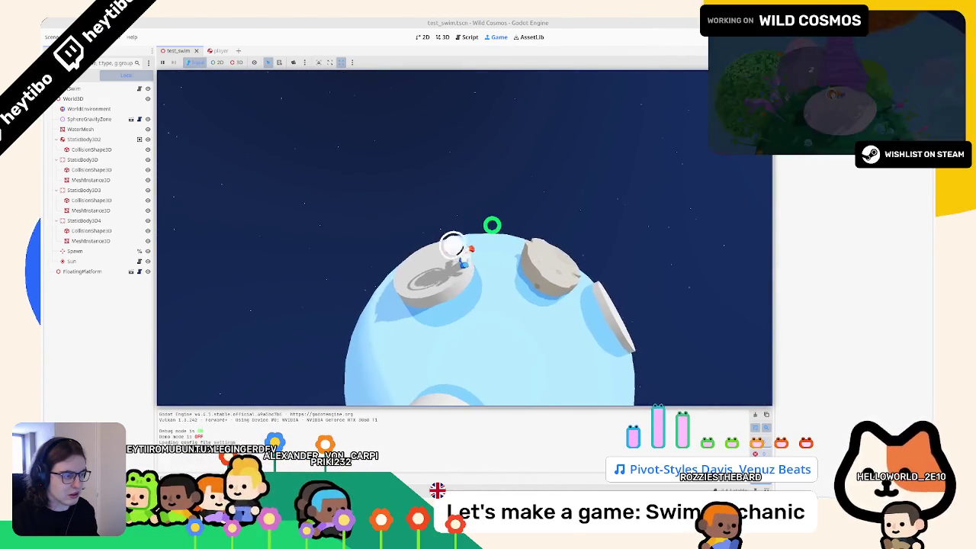
pyautogui.press('w')
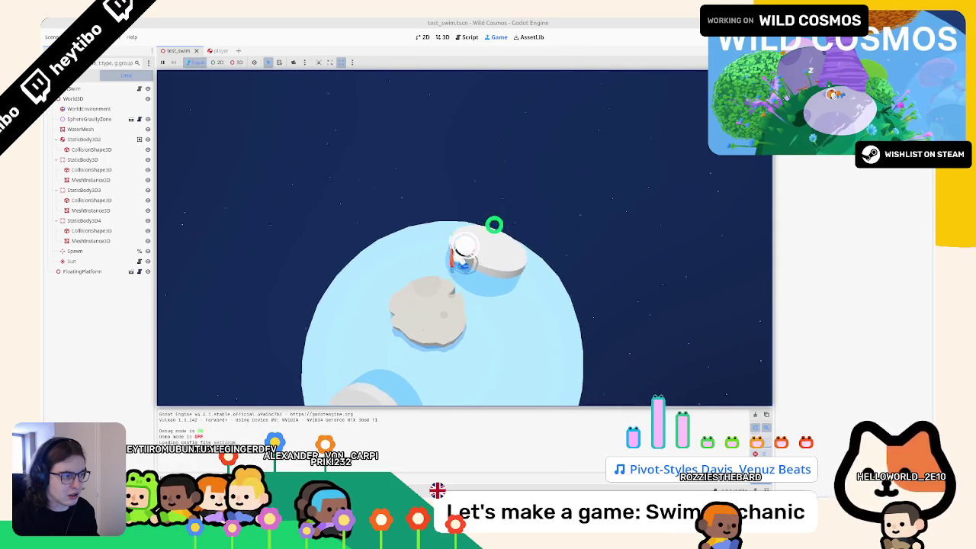
pyautogui.press('w')
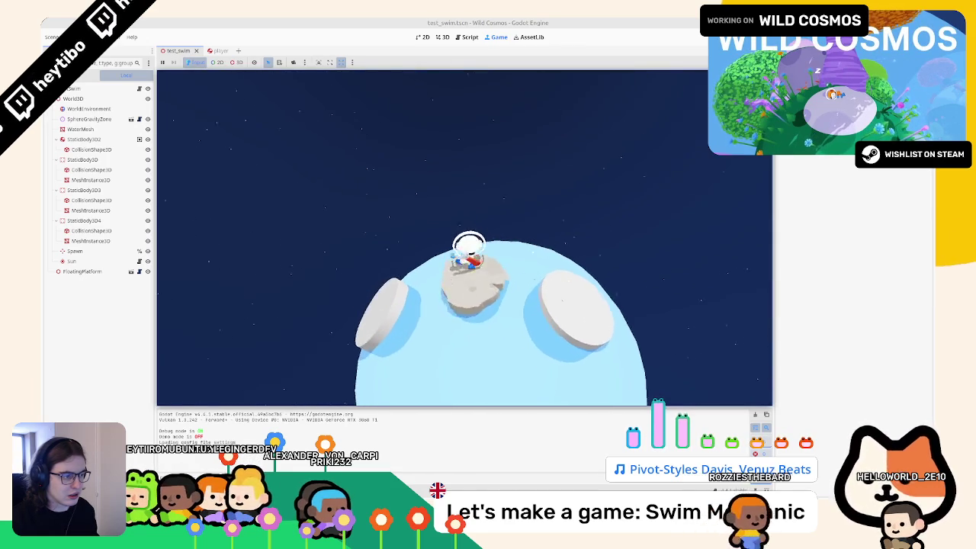
pyautogui.press('w')
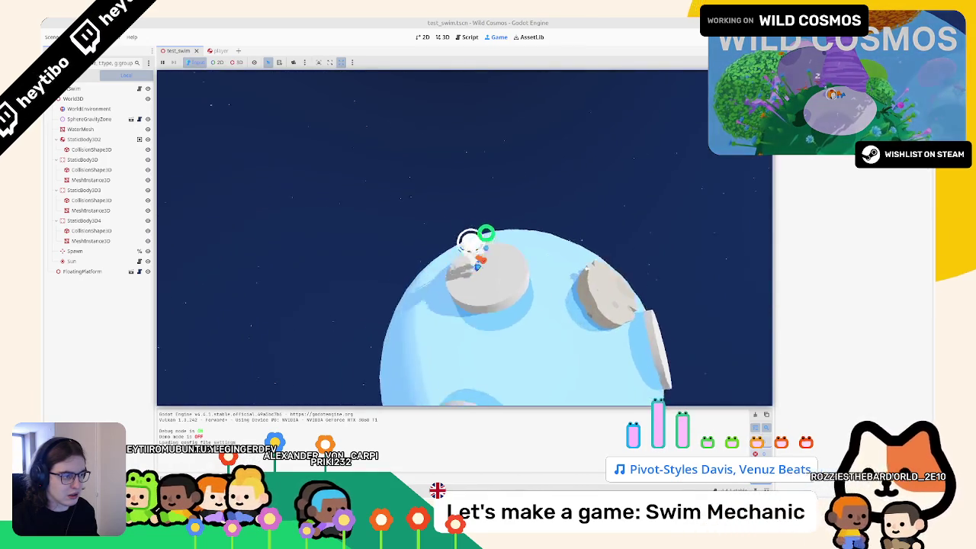
pyautogui.press('w')
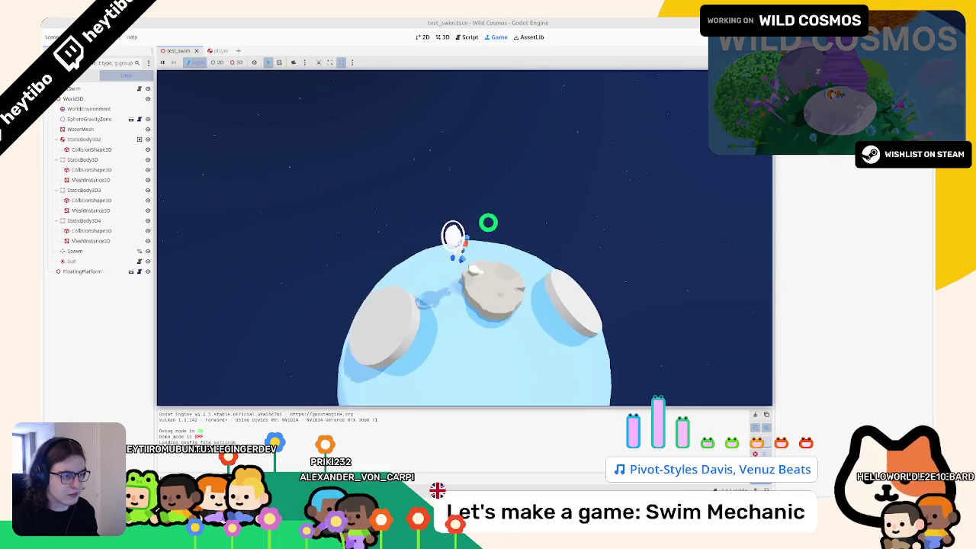
pyautogui.press('w')
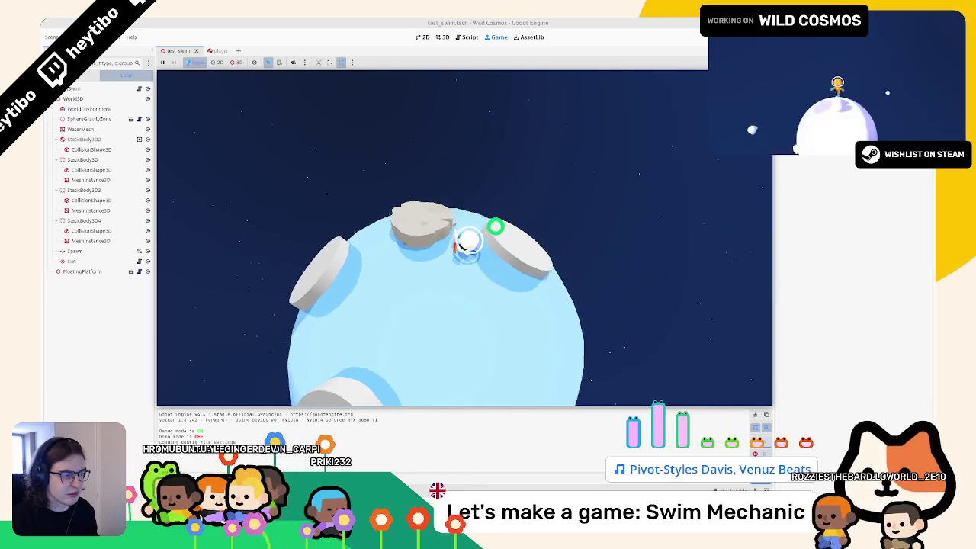
pyautogui.press('w')
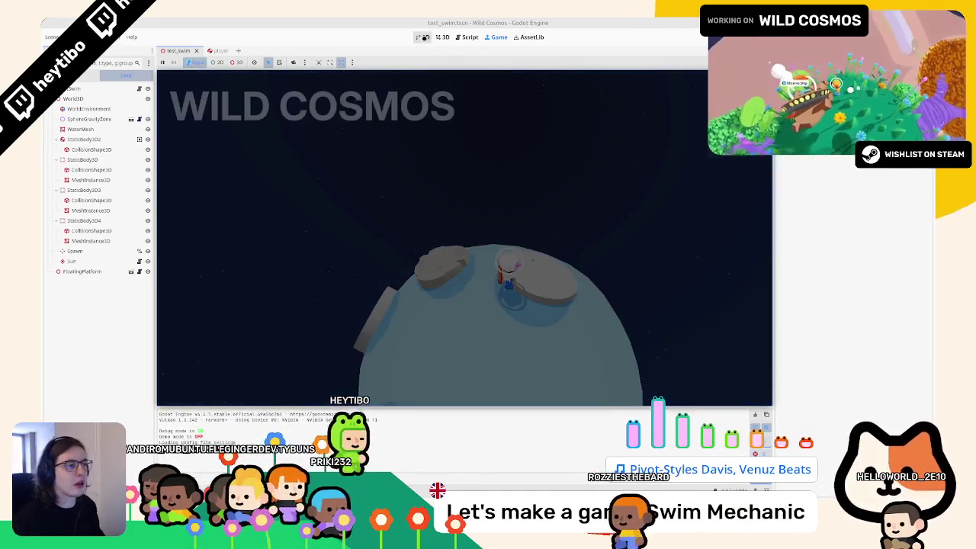
pyautogui.click(442, 36)
# Review the _on_body_entered swim code in player.gd, then briefly run and stop the game
pyautogui.click(464, 36)
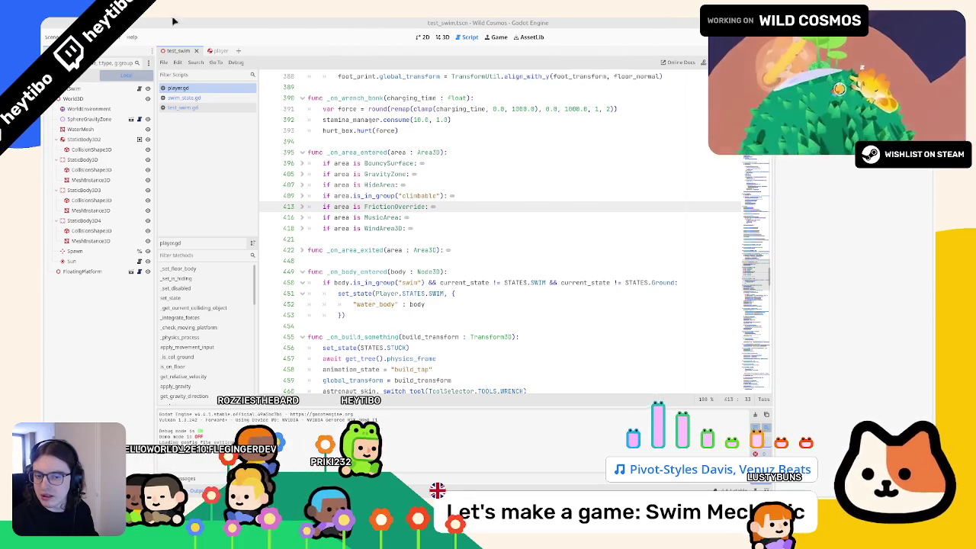
pyautogui.press('F6')
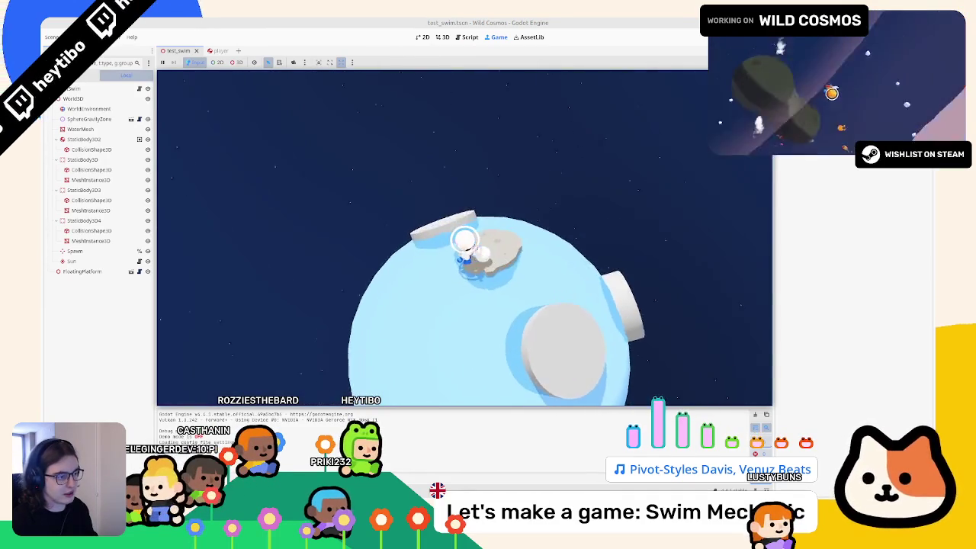
pyautogui.press('Escape')
pyautogui.press('F8')
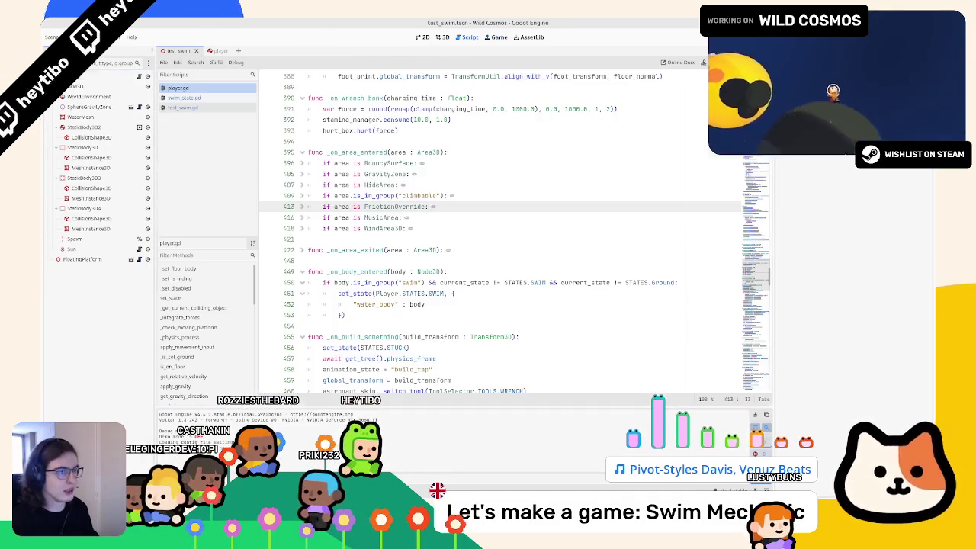
pyautogui.click(434, 37)
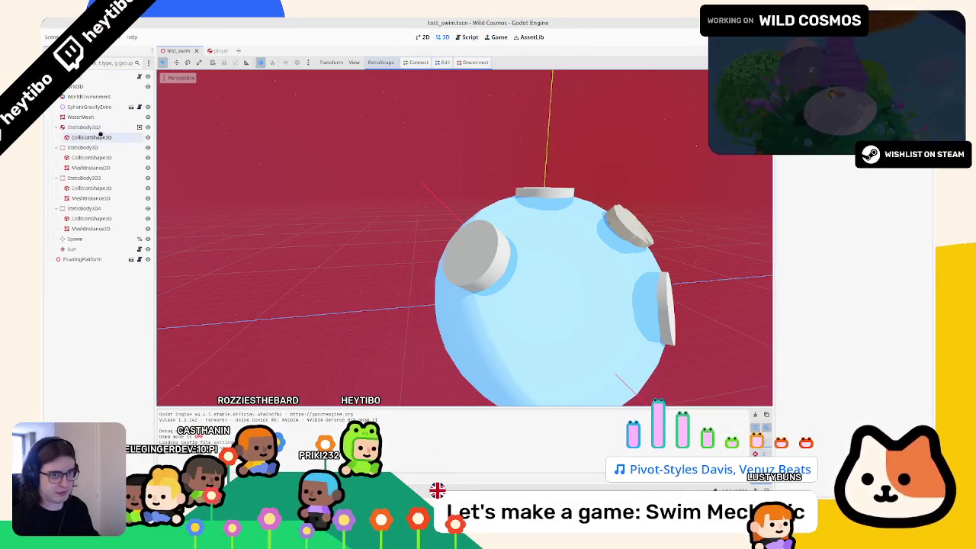
# Inspect a StaticBody3D platform and the FloatingPlatform in the 3D scene
pyautogui.click(90, 148)
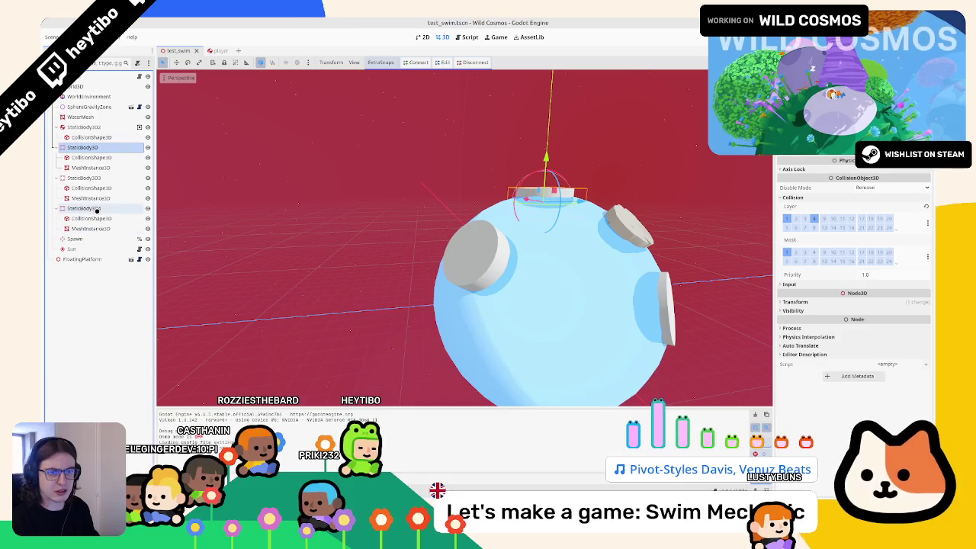
pyautogui.click(161, 331)
pyautogui.click(569, 280)
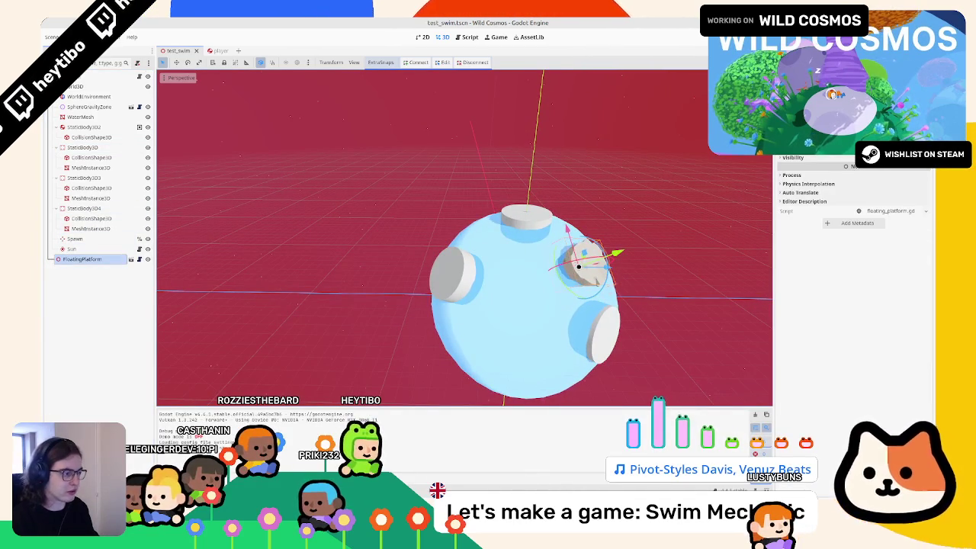
# Save and run the scene, walk the astronaut onto a rock, jump, then pause
pyautogui.press('F6')
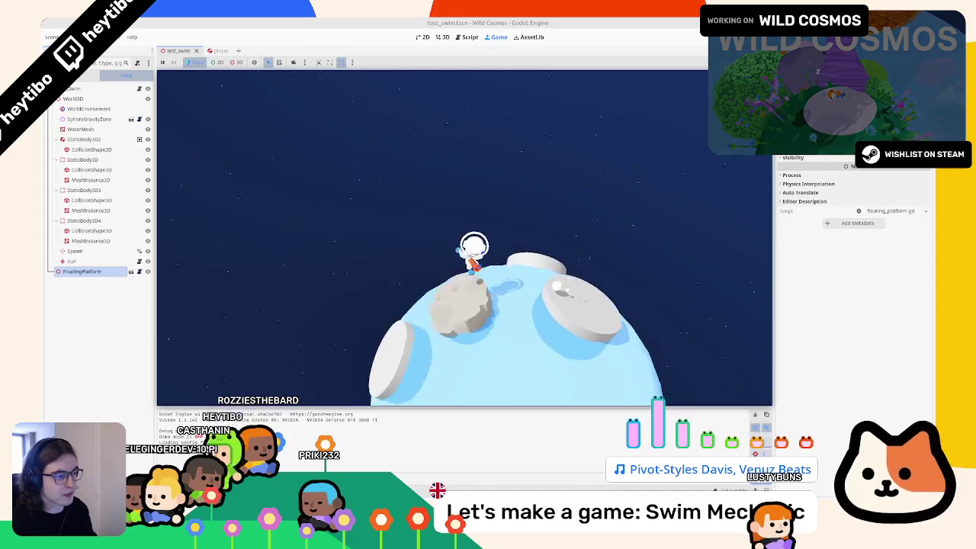
pyautogui.press('w')
pyautogui.press('space')
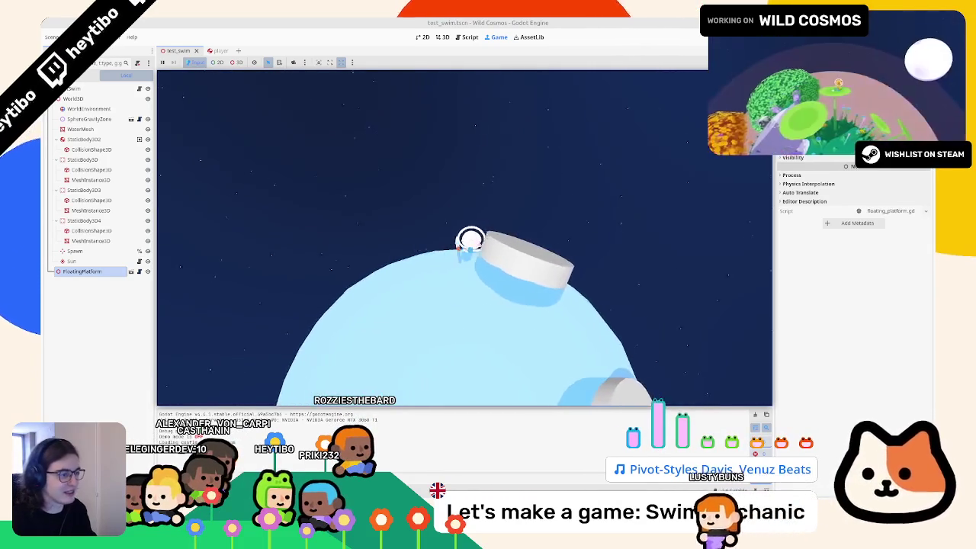
pyautogui.press('Escape')
# Enable Debug > Visible Collision Shapes and restart the game to walk around the planet
pyautogui.click(92, 36)
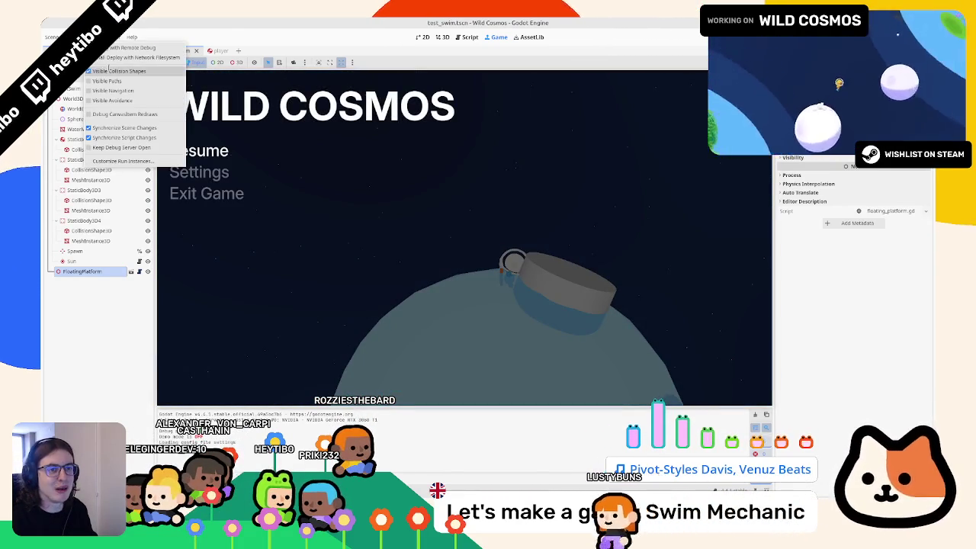
pyautogui.click(102, 70)
pyautogui.press('F5')
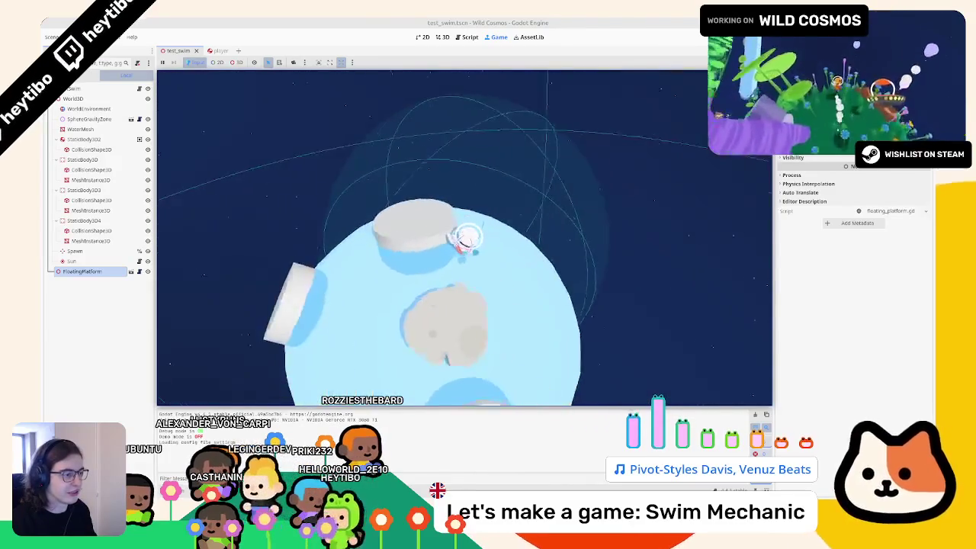
pyautogui.press('Escape')
pyautogui.press('Escape')
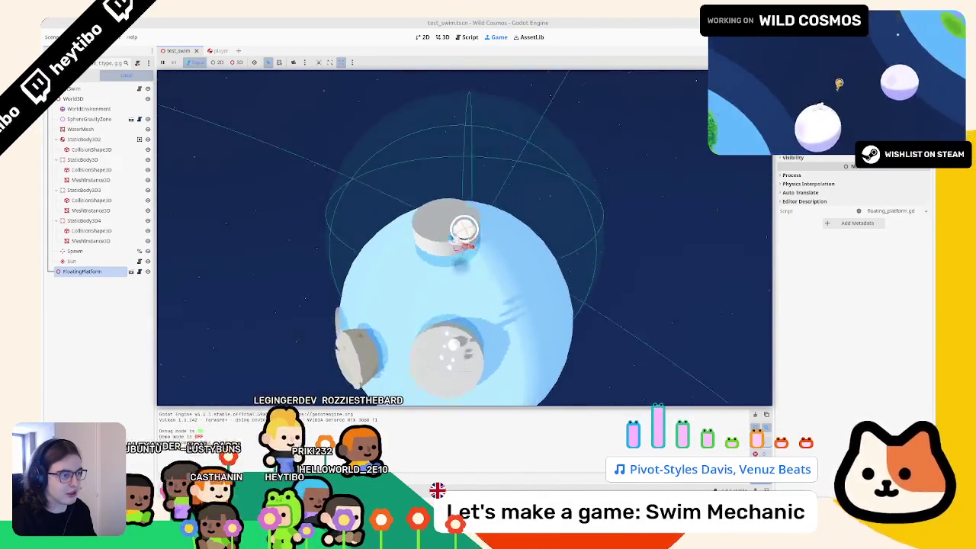